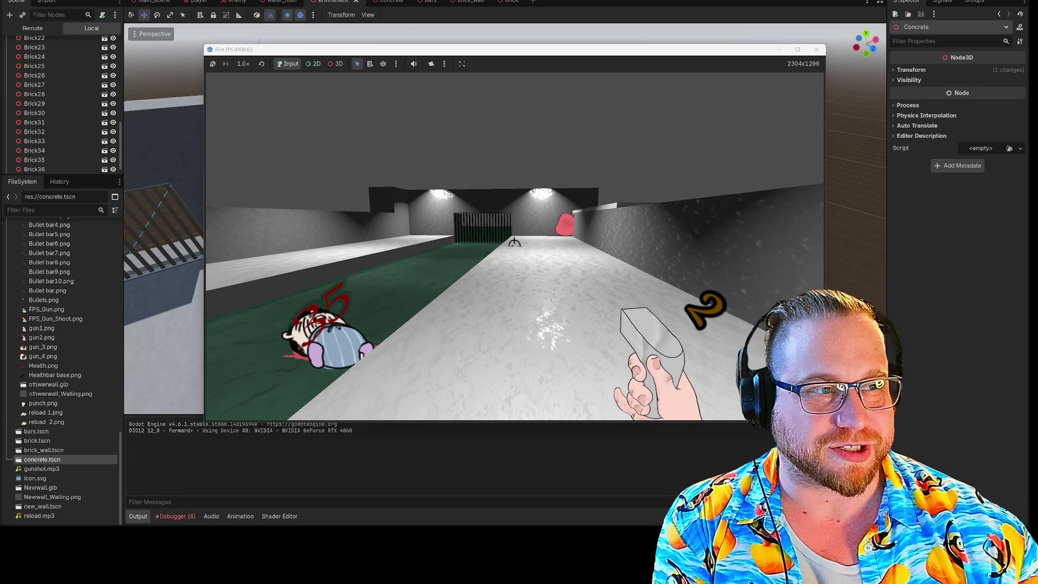
# Stop the running Godot play session to return to the 3D scene editor.
pyautogui.moveTo(515, 243)
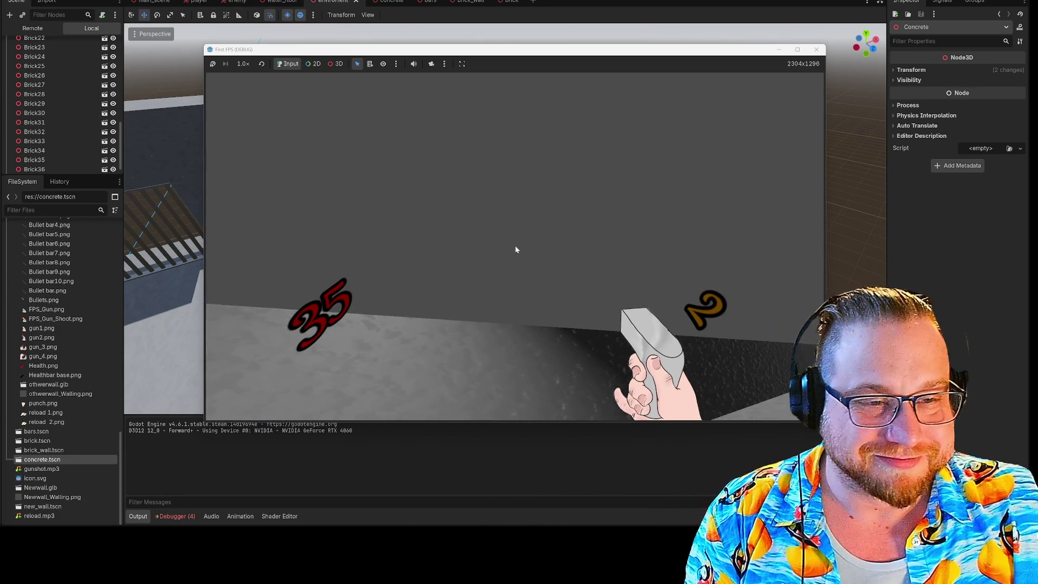
pyautogui.click(816, 49)
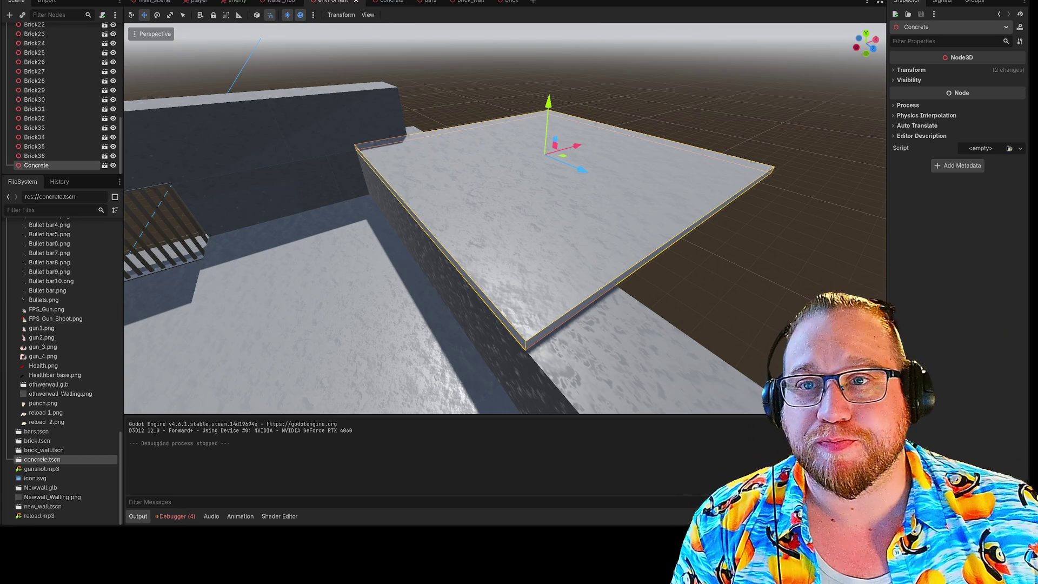
# Launch FireAlpaca64 from the Start menu's Recent list and dismiss its startup notice.
pyautogui.rightClick(37, 165)
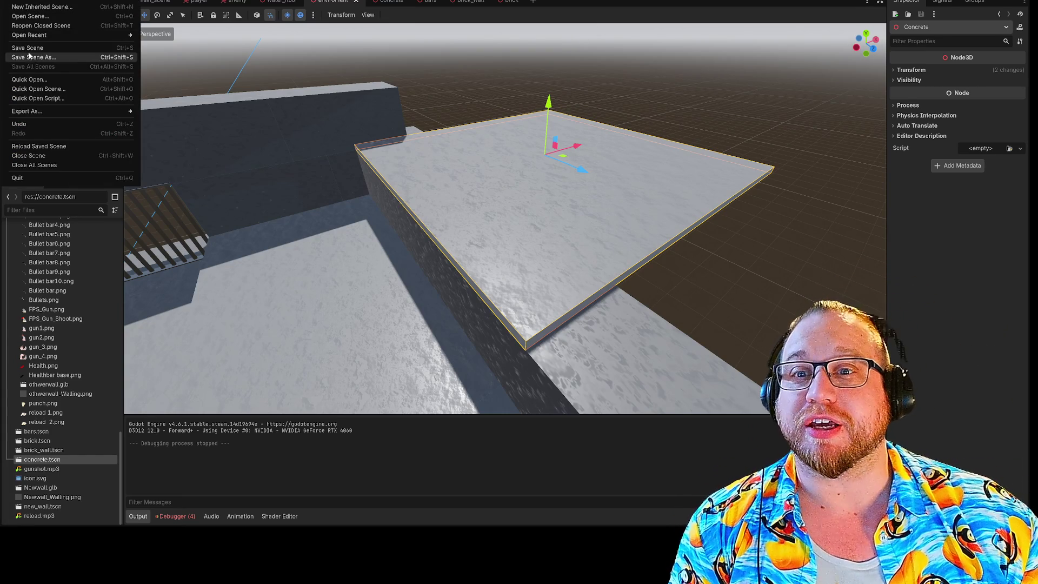
pyautogui.click(32, 57)
pyautogui.press('super')
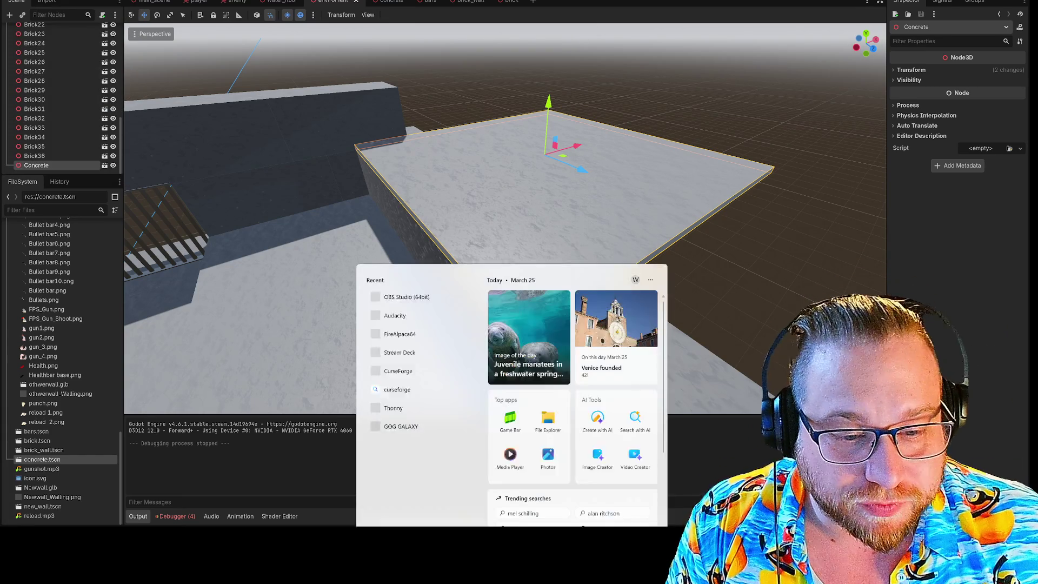
pyautogui.click(399, 300)
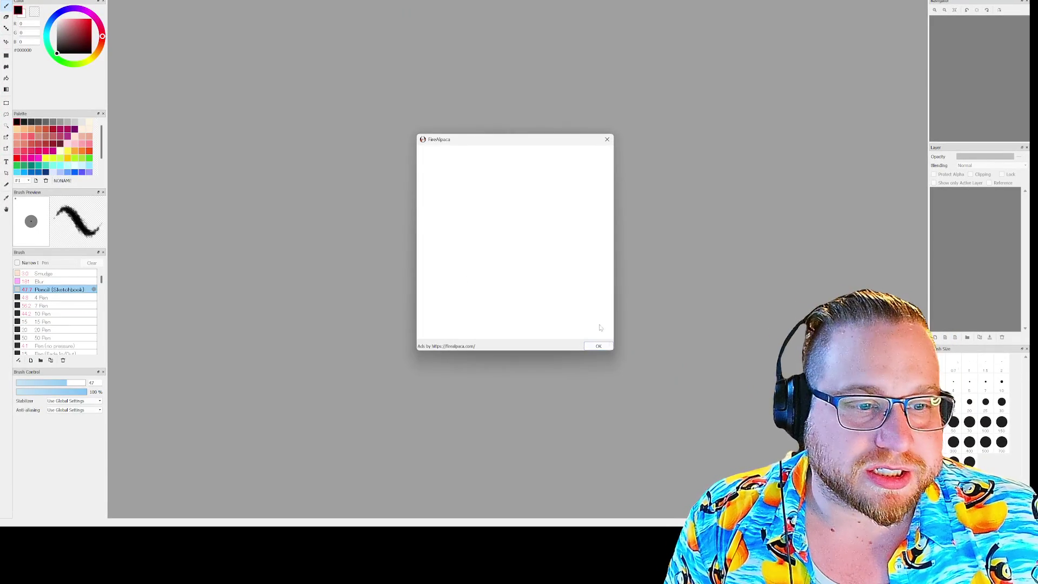
pyautogui.click(598, 347)
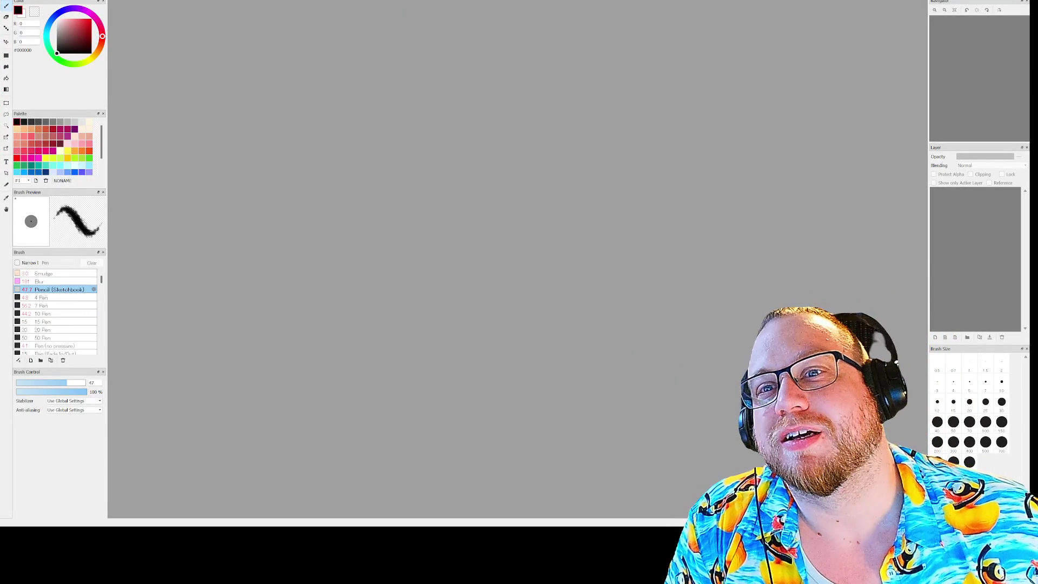
# Create a new 5000 × 5000 pixel transparent canvas through File > New.
pyautogui.hotkey('alt', 'f')
pyautogui.press('Escape')
pyautogui.hotkey('alt', 'f')
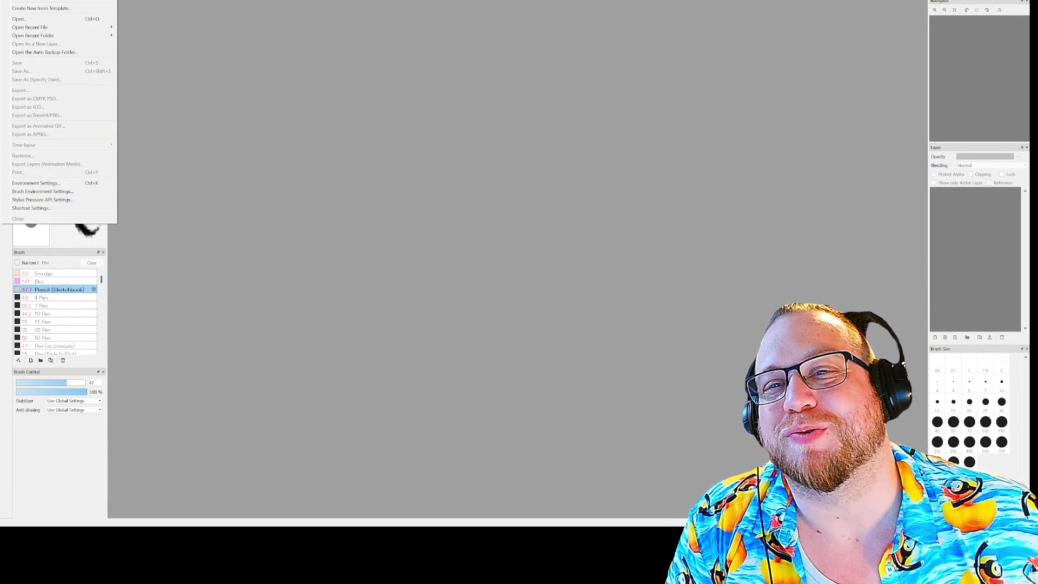
pyautogui.press('Return')
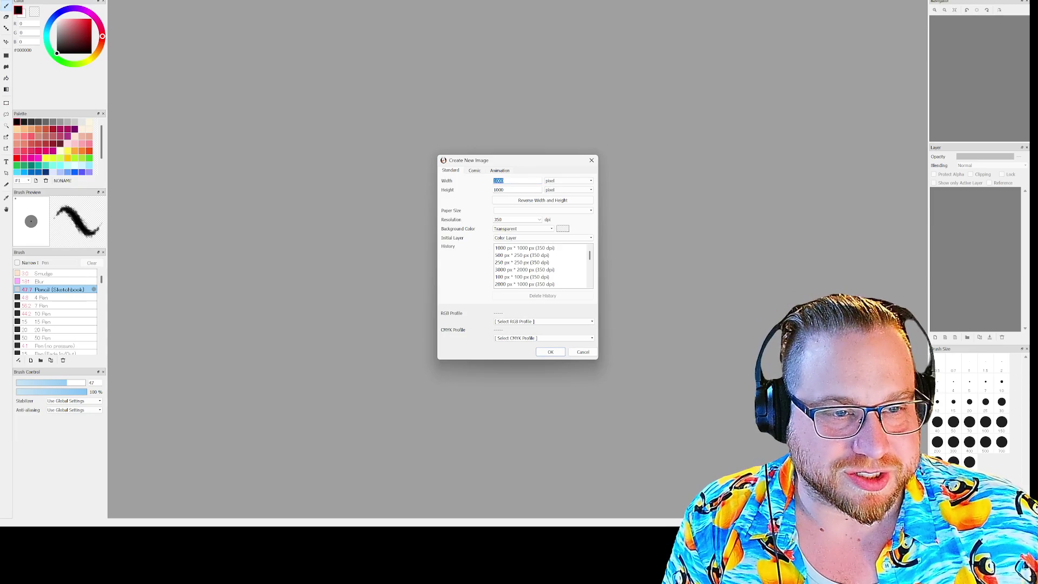
pyautogui.write('5000')
pyautogui.press('Tab')
pyautogui.write('5')
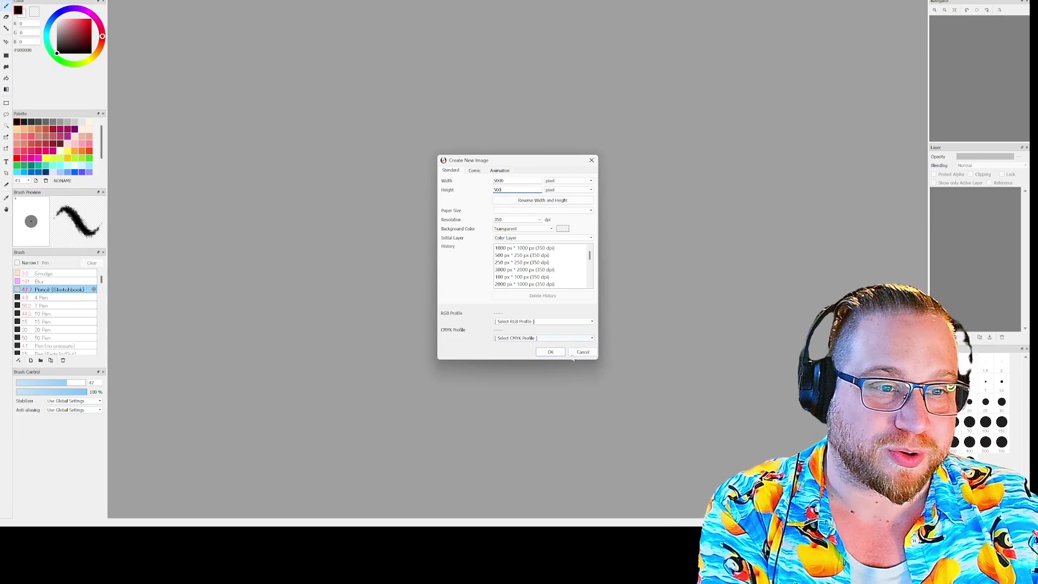
pyautogui.write('0')
pyautogui.click(550, 351)
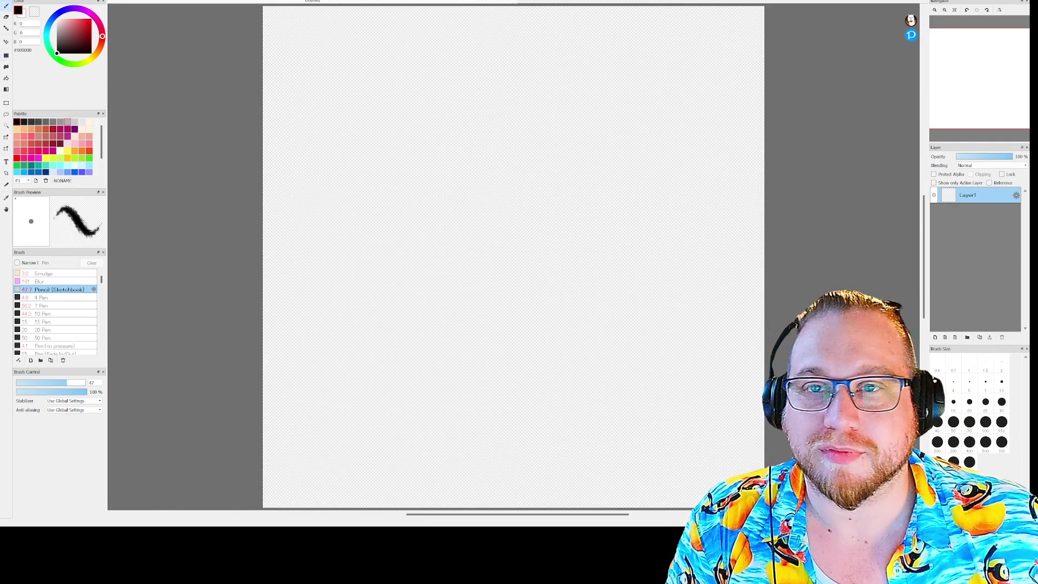
# Bucket-fill the entire canvas black and swap the drawing colour to white.
pyautogui.click(6, 78)
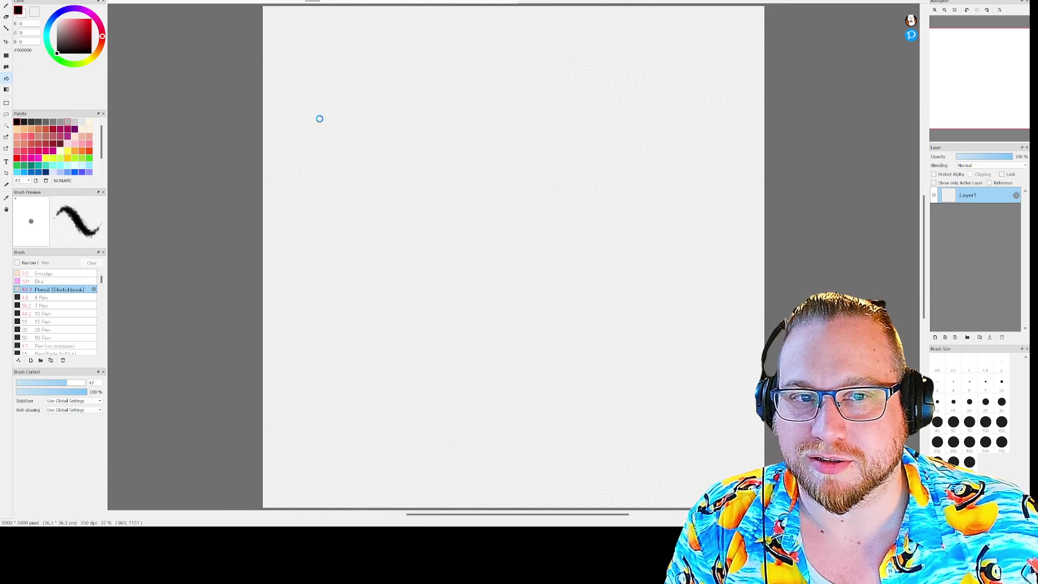
pyautogui.click(339, 118)
pyautogui.press('x')
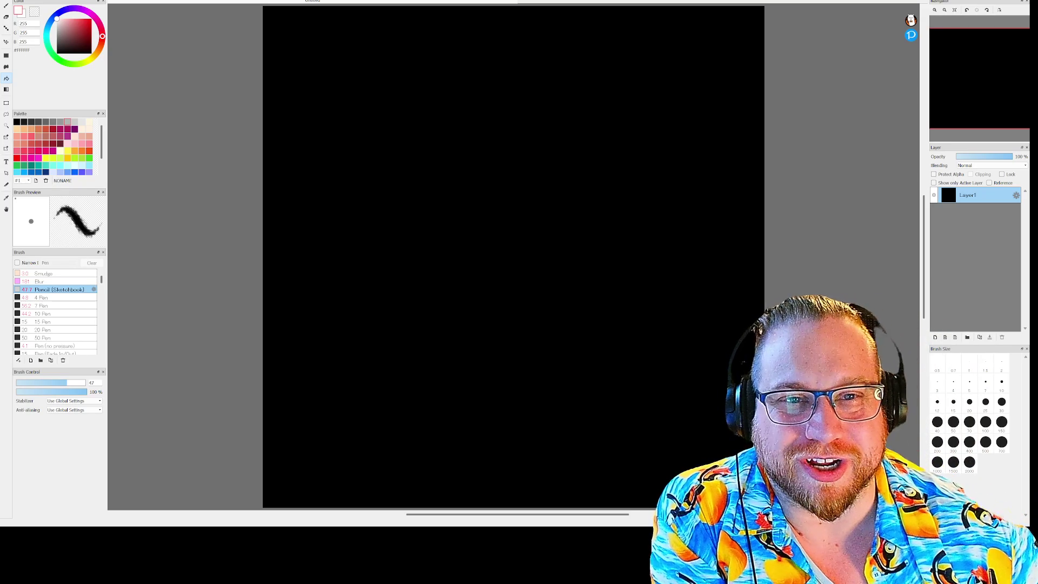
# Switch to the Pen tool using the 4 Pen brush at size 7.4.
pyautogui.scroll(2, 332, 49)
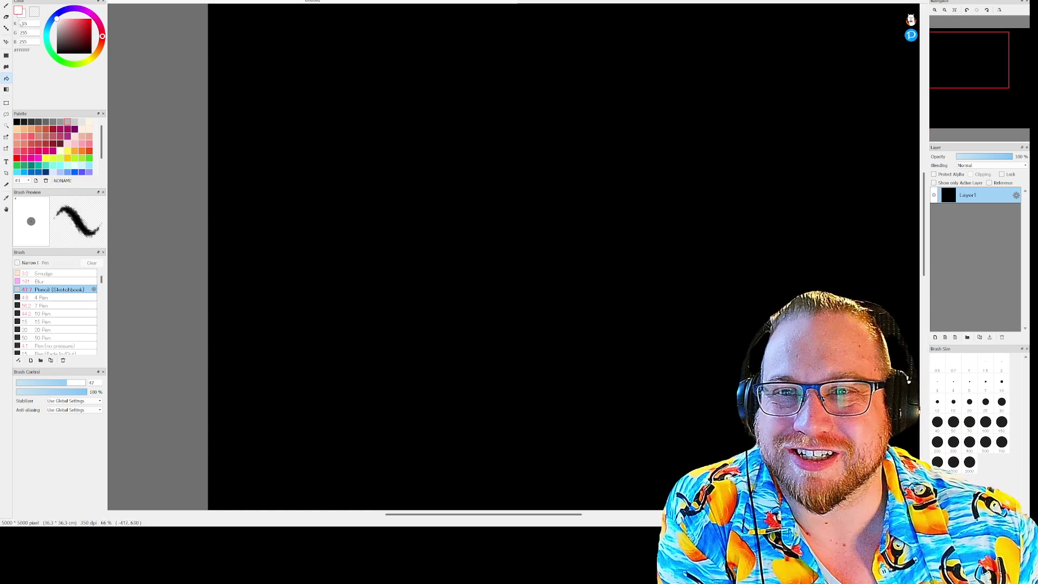
pyautogui.press('b')
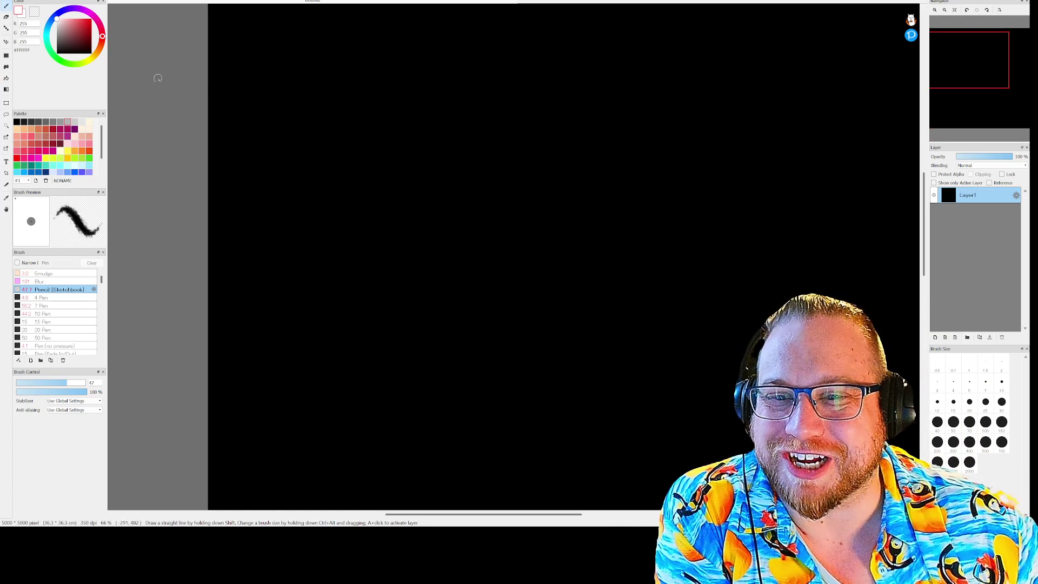
pyautogui.moveTo(65, 385); pyautogui.dragTo(41, 384)
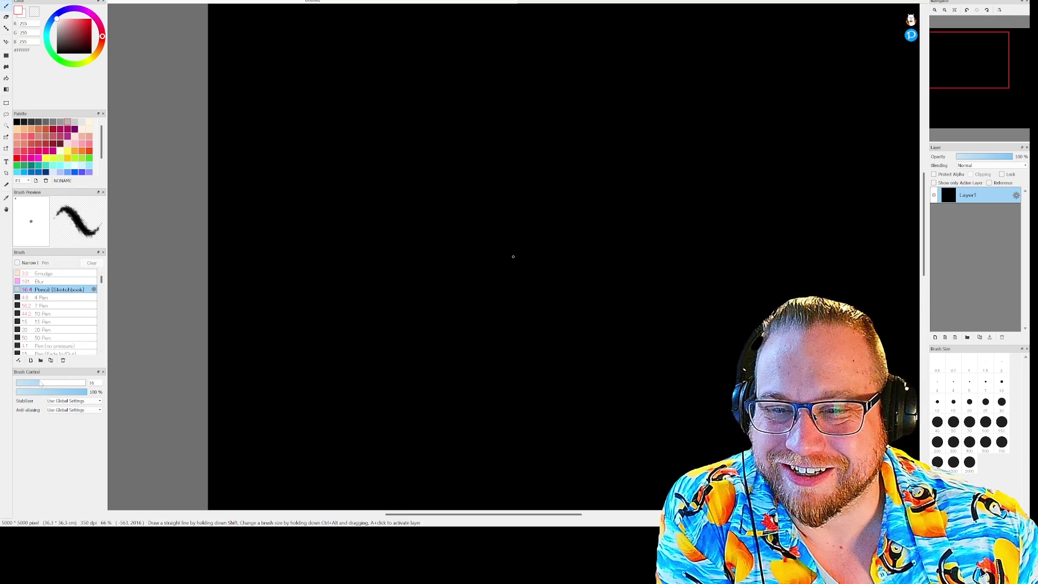
pyautogui.click(44, 299)
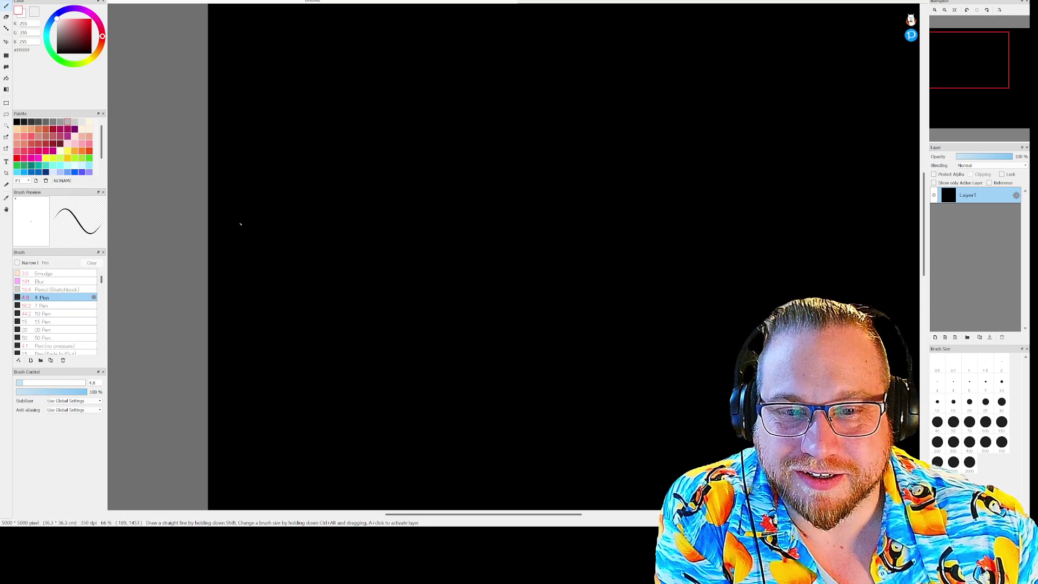
pyautogui.moveTo(24, 385); pyautogui.dragTo(27, 385)
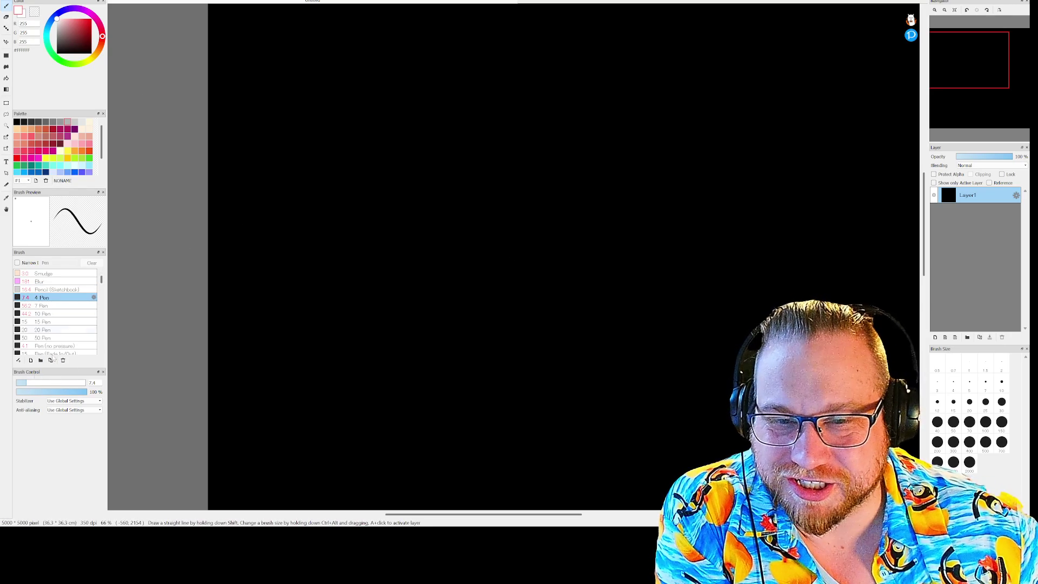
# Add a new empty Layer2 above the black-filled Layer1.
pyautogui.moveTo(940, 88); pyautogui.dragTo(947, 78)
pyautogui.click(935, 336)
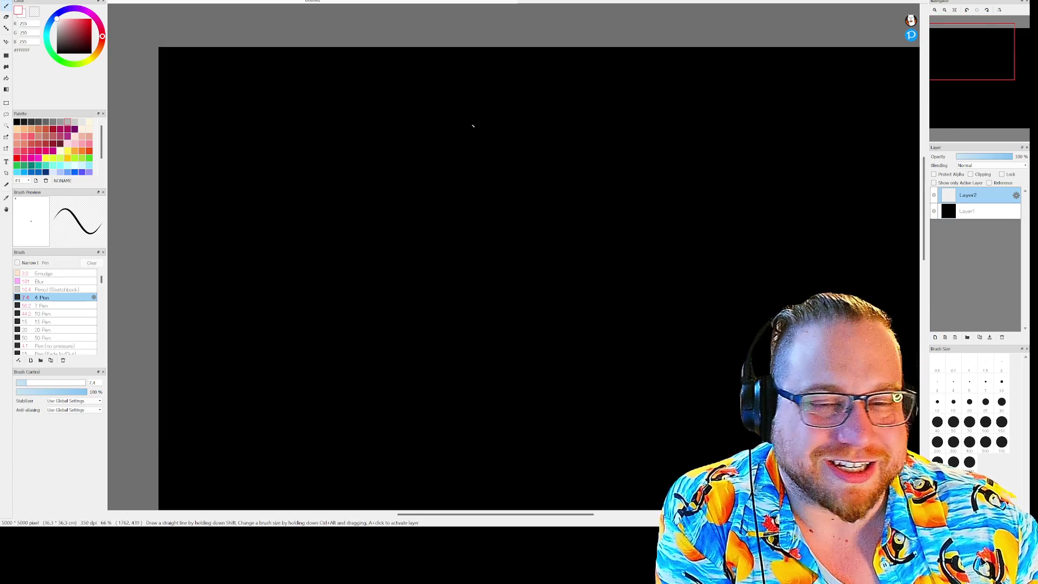
pyautogui.scroll(-1, 239, 117)
pyautogui.scroll(2, 238, 116)
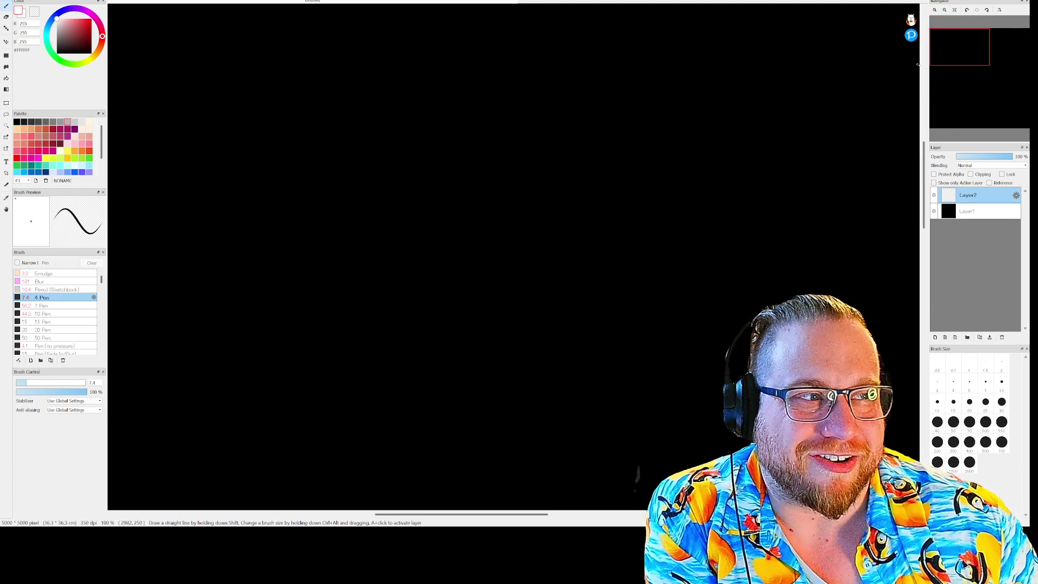
pyautogui.moveTo(961, 64); pyautogui.dragTo(959, 49)
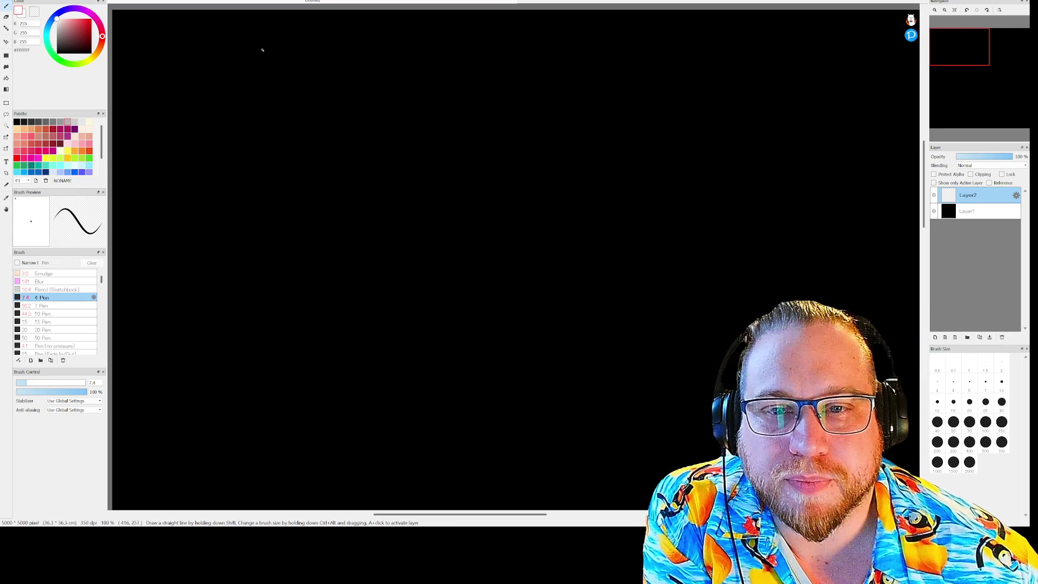
# Sketch a white vending-machine box with a front square, labelled 'Vendors' beneath it.
pyautogui.moveTo(170, 63); pyautogui.dragTo(170, 146)
pyautogui.moveTo(169, 65)
pyautogui.mouseDown()
pyautogui.moveTo(201, 43)
pyautogui.moveTo(203, 95)
pyautogui.moveTo(230, 74)
pyautogui.mouseUp()
pyautogui.moveTo(200, 43)
pyautogui.mouseDown()
pyautogui.moveTo(234, 69)
pyautogui.moveTo(204, 154)
pyautogui.mouseUp()
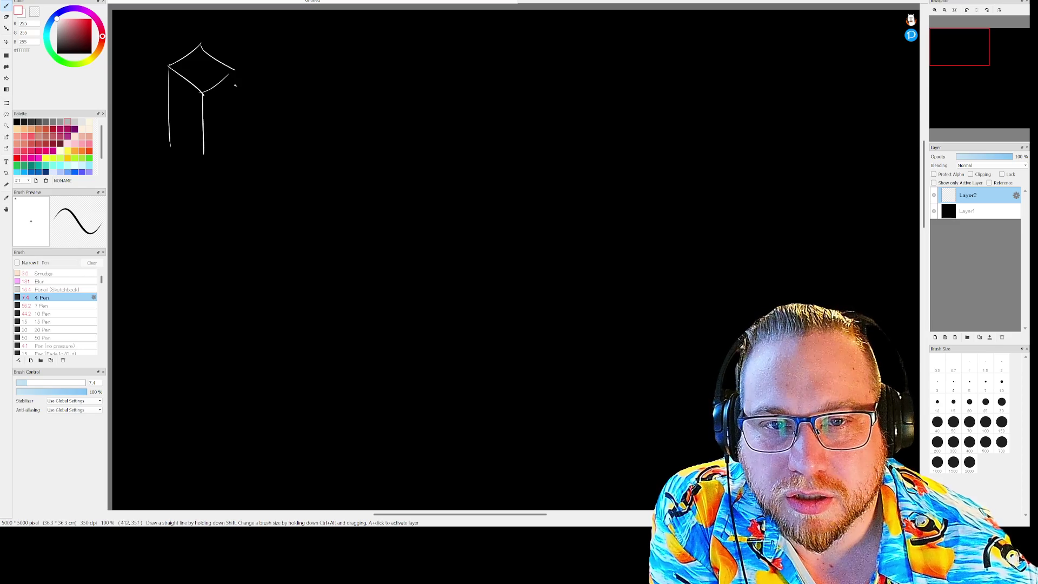
pyautogui.moveTo(234, 70)
pyautogui.mouseDown()
pyautogui.moveTo(229, 143)
pyautogui.moveTo(204, 162)
pyautogui.moveTo(233, 142)
pyautogui.mouseUp()
pyautogui.moveTo(172, 188)
pyautogui.mouseDown()
pyautogui.moveTo(174, 200)
pyautogui.moveTo(187, 190)
pyautogui.moveTo(204, 222)
pyautogui.mouseUp()
pyautogui.moveTo(207, 222)
pyautogui.mouseDown()
pyautogui.moveTo(231, 215)
pyautogui.moveTo(232, 189)
pyautogui.moveTo(254, 211)
pyautogui.moveTo(279, 201)
pyautogui.mouseUp()
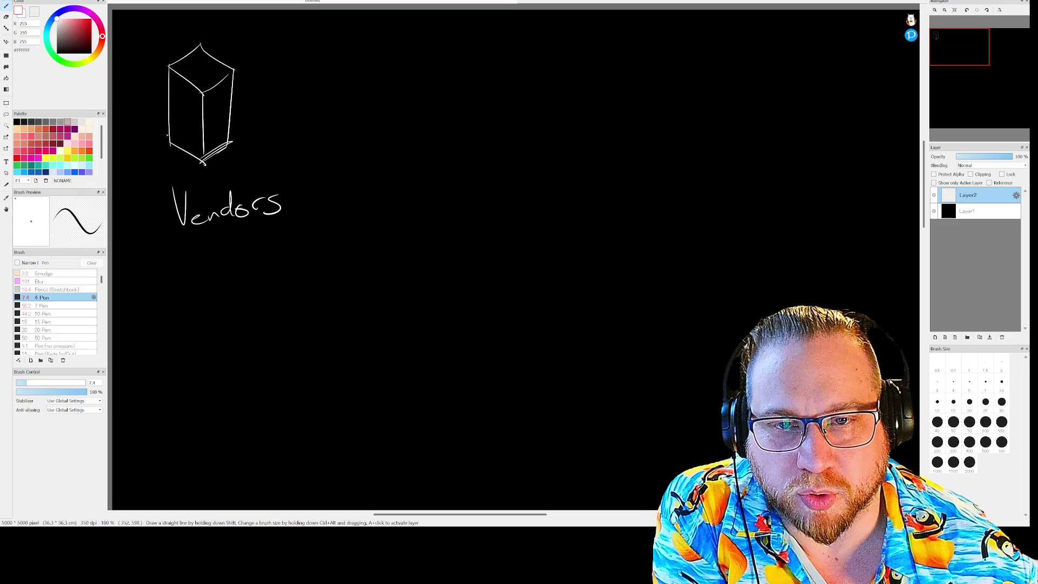
pyautogui.moveTo(179, 136)
pyautogui.mouseDown()
pyautogui.moveTo(200, 156)
pyautogui.moveTo(175, 147)
pyautogui.moveTo(182, 128)
pyautogui.moveTo(198, 155)
pyautogui.mouseUp()
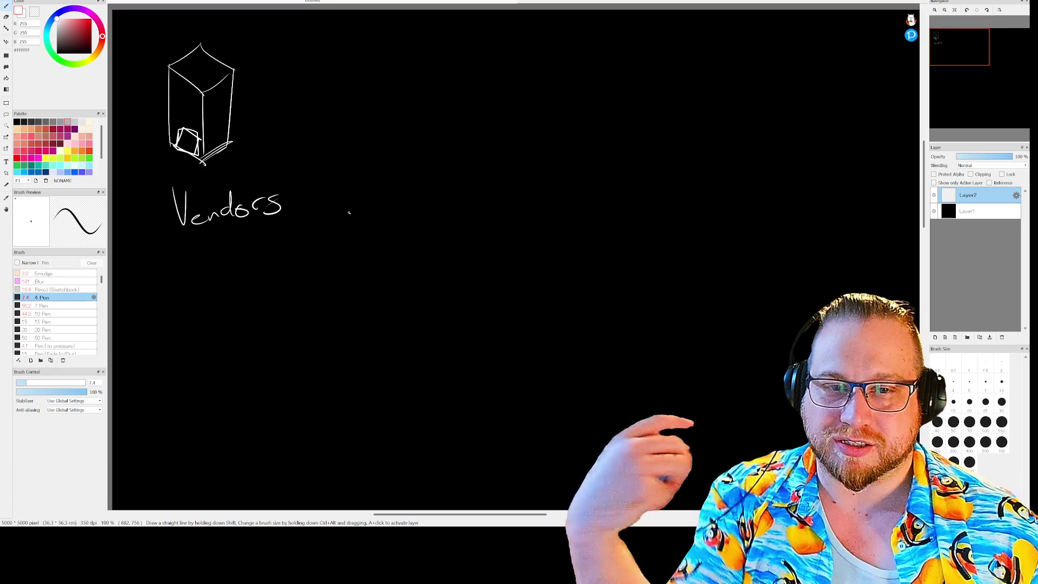
# List '-Ammo' and '-Blood' under the Vendors label.
pyautogui.moveTo(178, 252); pyautogui.dragTo(198, 253)
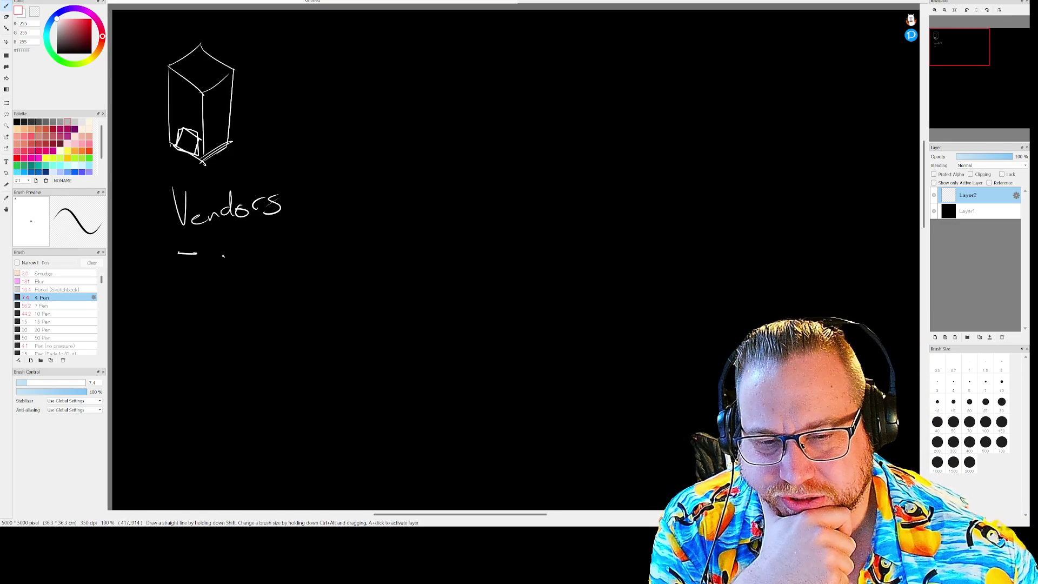
pyautogui.moveTo(200, 264); pyautogui.dragTo(270, 247)
pyautogui.moveTo(176, 287)
pyautogui.mouseDown()
pyautogui.moveTo(233, 292)
pyautogui.moveTo(263, 268)
pyautogui.mouseUp()
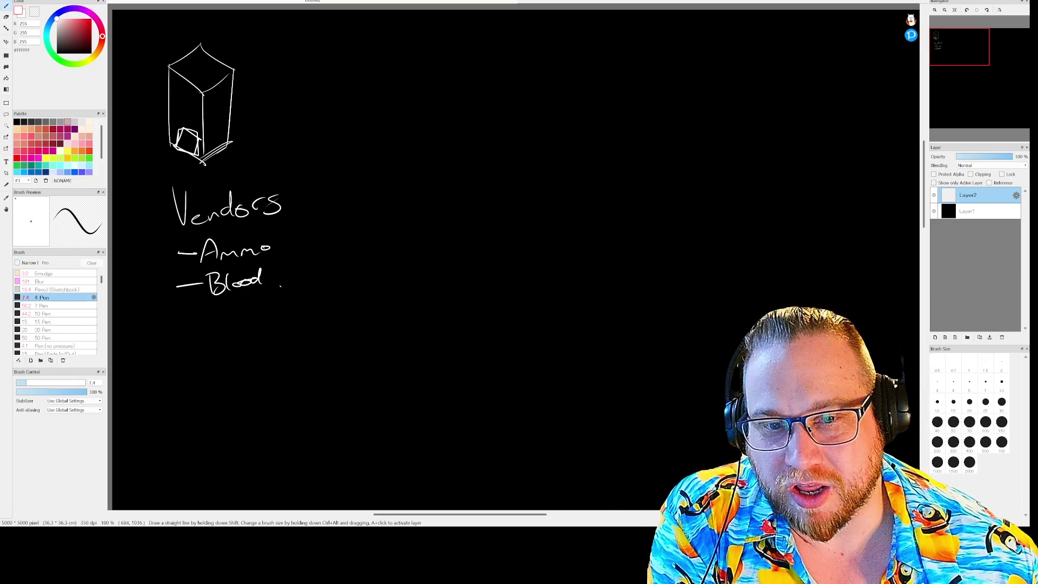
# Undo a stray dash after Blood and extend the label to 'Vendors – Buy/Sell'.
pyautogui.moveTo(272, 277)
pyautogui.mouseDown()
pyautogui.moveTo(297, 267)
pyautogui.moveTo(297, 243)
pyautogui.mouseUp()
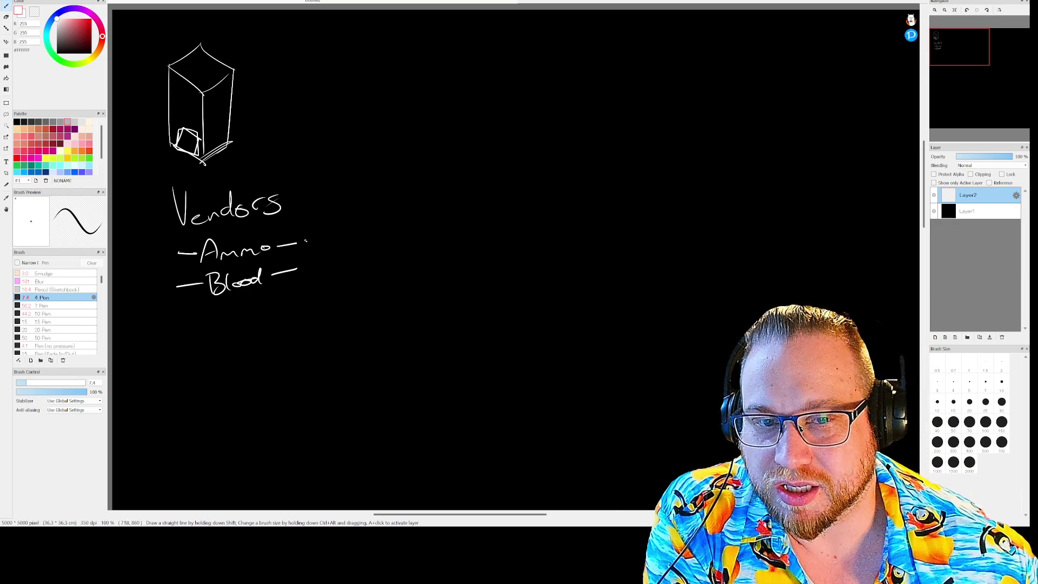
pyautogui.hotkey('ctrl', 'z')
pyautogui.hotkey('ctrl', 'z')
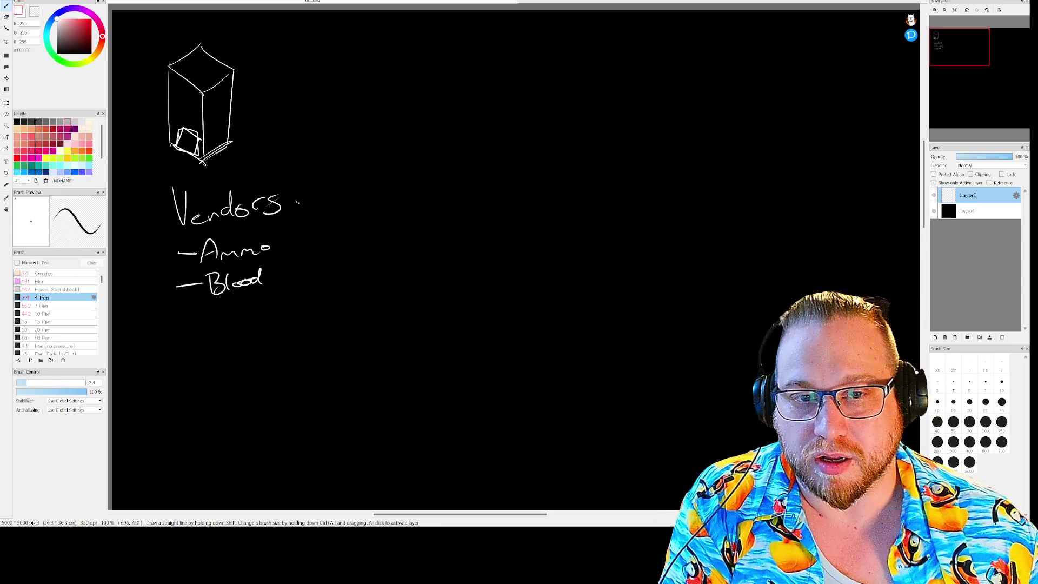
pyautogui.moveTo(294, 204)
pyautogui.mouseDown()
pyautogui.moveTo(328, 206)
pyautogui.moveTo(322, 213)
pyautogui.mouseUp()
pyautogui.moveTo(335, 198)
pyautogui.mouseDown()
pyautogui.moveTo(358, 194)
pyautogui.moveTo(347, 216)
pyautogui.mouseUp()
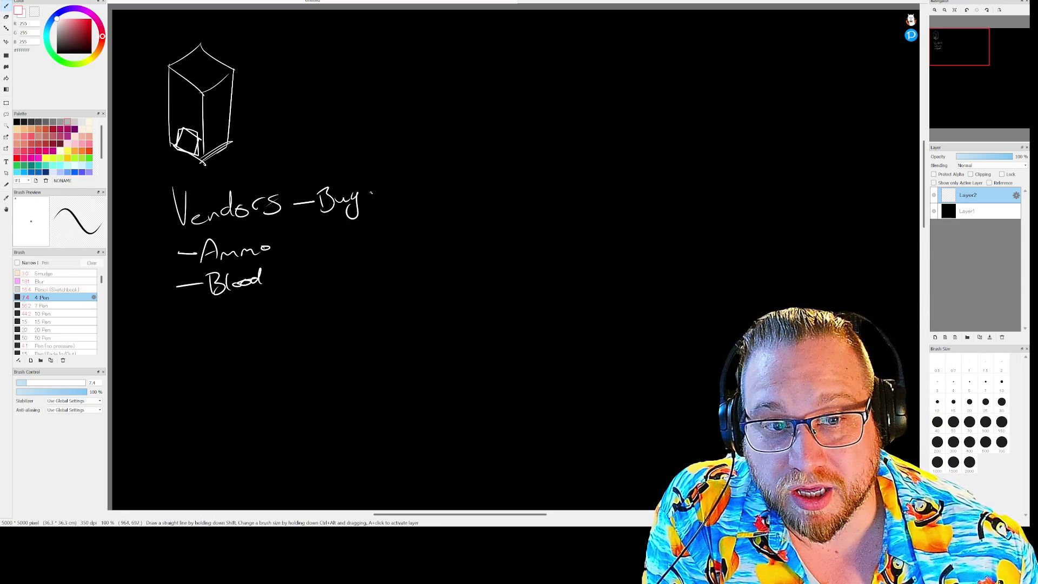
pyautogui.moveTo(372, 174)
pyautogui.mouseDown()
pyautogui.moveTo(359, 215)
pyautogui.moveTo(371, 204)
pyautogui.moveTo(401, 204)
pyautogui.mouseUp()
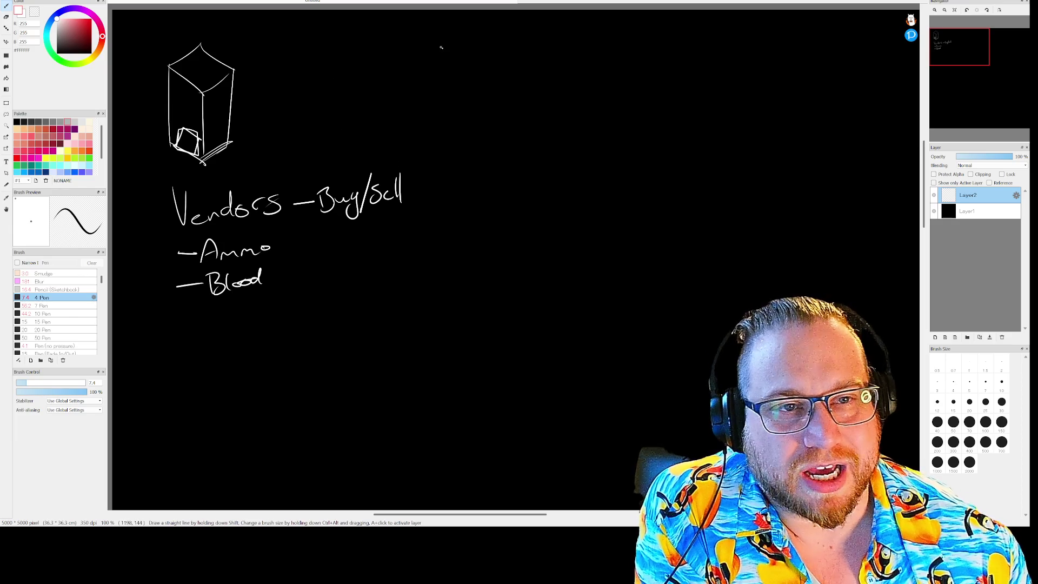
# Write a 'Currency' heading at the top centre with '– Skux Bux' beneath it.
pyautogui.moveTo(476, 25)
pyautogui.mouseDown()
pyautogui.moveTo(469, 48)
pyautogui.moveTo(503, 36)
pyautogui.moveTo(547, 43)
pyautogui.moveTo(546, 61)
pyautogui.moveTo(568, 49)
pyautogui.mouseUp()
pyautogui.moveTo(449, 74); pyautogui.dragTo(552, 85)
pyautogui.moveTo(552, 67)
pyautogui.mouseDown()
pyautogui.moveTo(551, 87)
pyautogui.moveTo(596, 93)
pyautogui.mouseUp()
# Retrace the x in 'Bux' to make it bolder.
pyautogui.moveTo(598, 77); pyautogui.dragTo(584, 90)
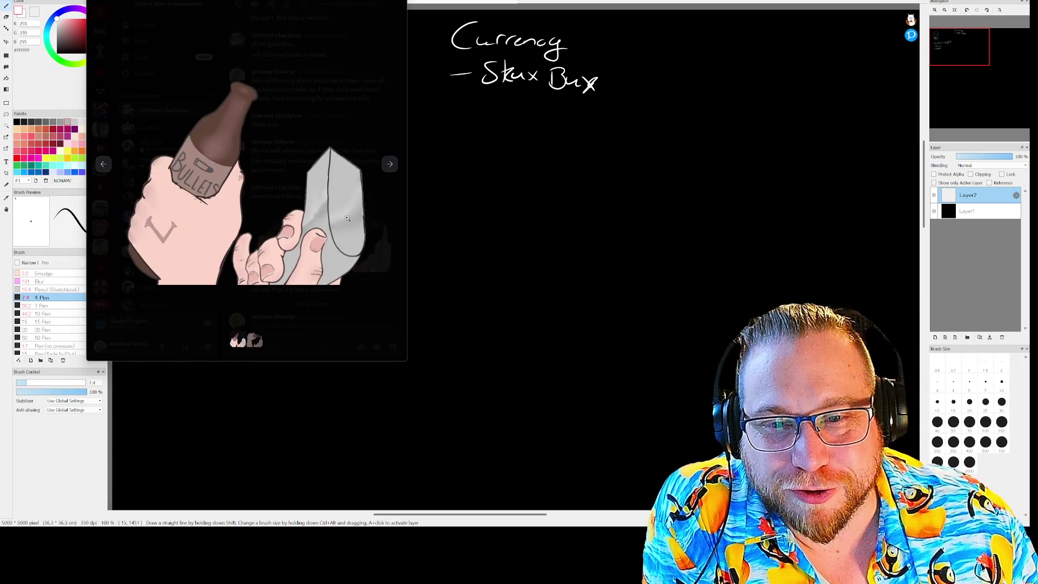
# Enlarge the viewer, zoom in and out on the Bullets bottle drawing, then close it.
pyautogui.moveTo(407, 361)
pyautogui.mouseDown()
pyautogui.moveTo(621, 505)
pyautogui.moveTo(731, 504)
pyautogui.mouseUp()
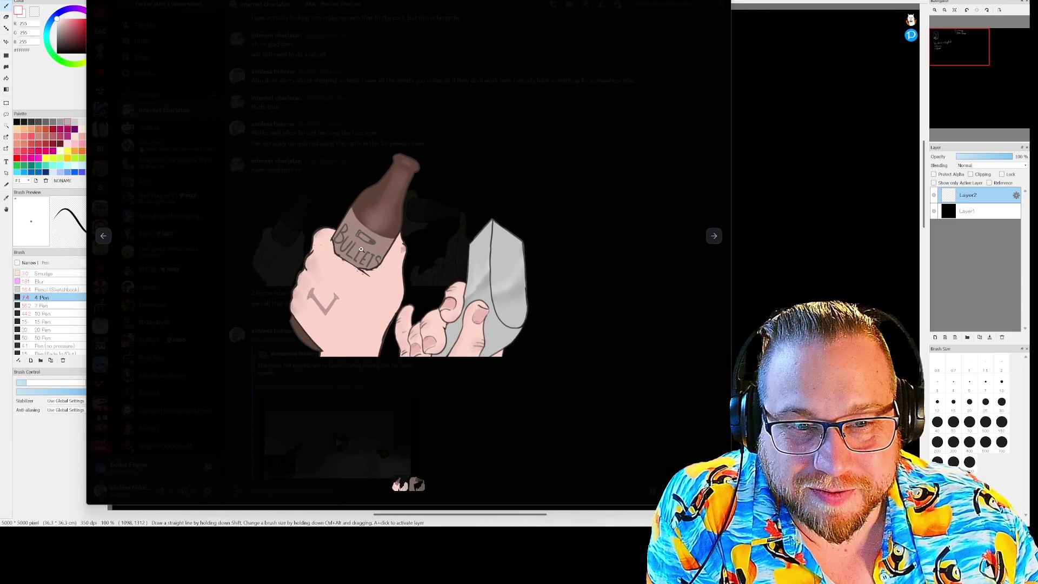
pyautogui.click(407, 250)
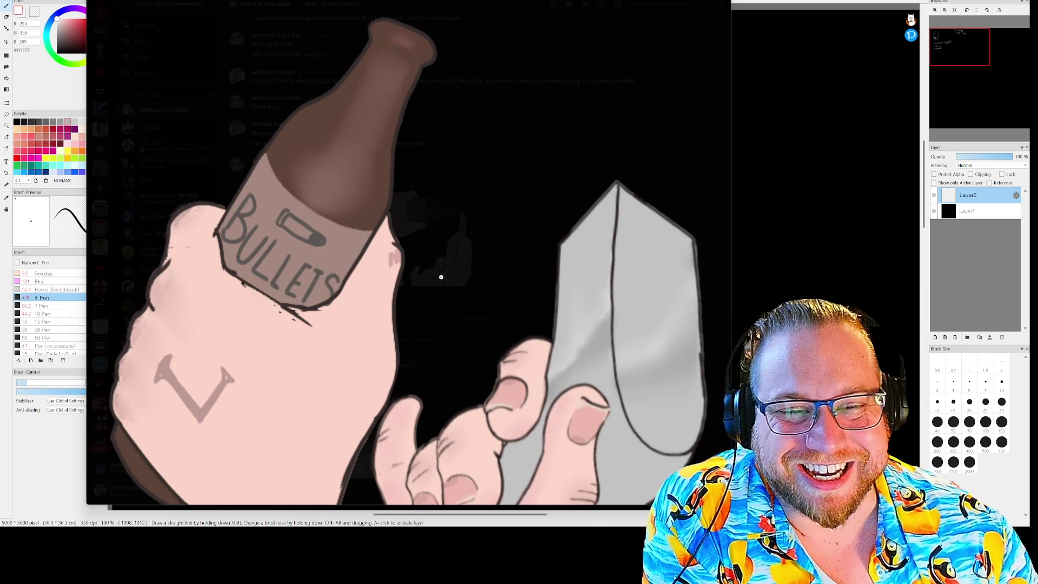
pyautogui.click(456, 258)
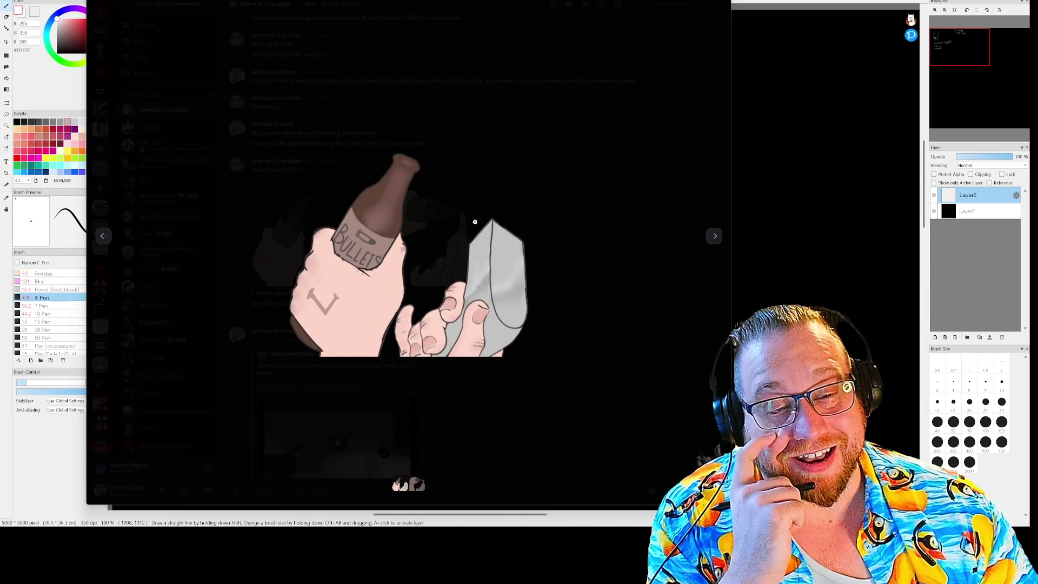
pyautogui.click(493, 194)
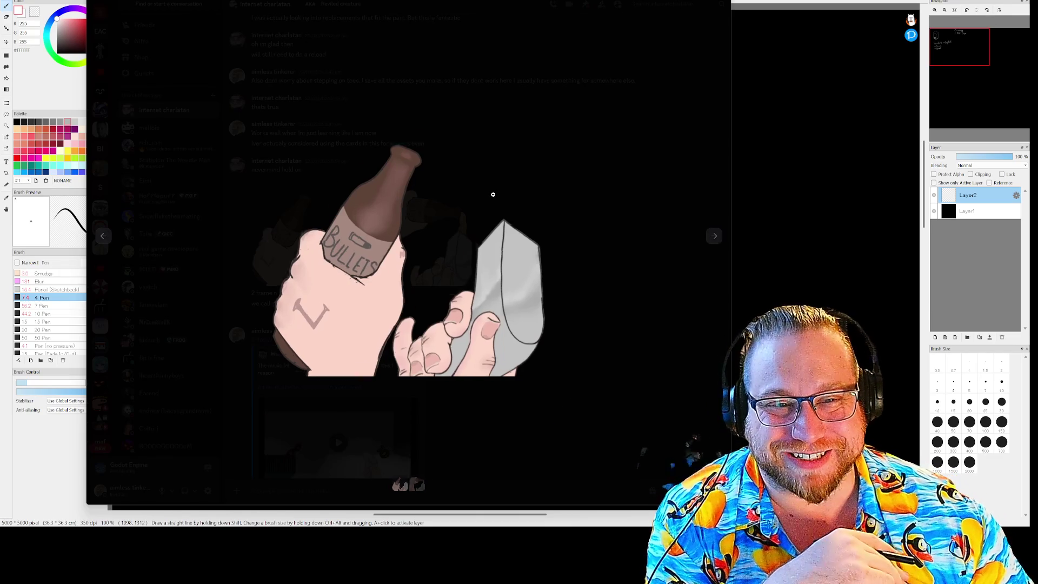
pyautogui.click(473, 230)
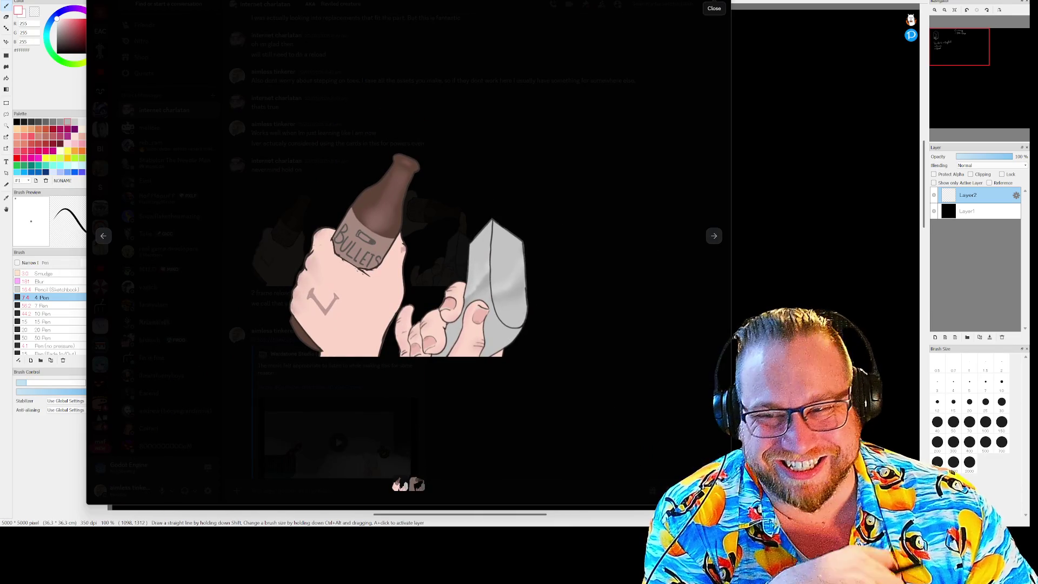
pyautogui.click(701, 6)
# Open the BANG gun drawing enlarged, zoom into it, then close it.
pyautogui.scroll(5, 459, 244)
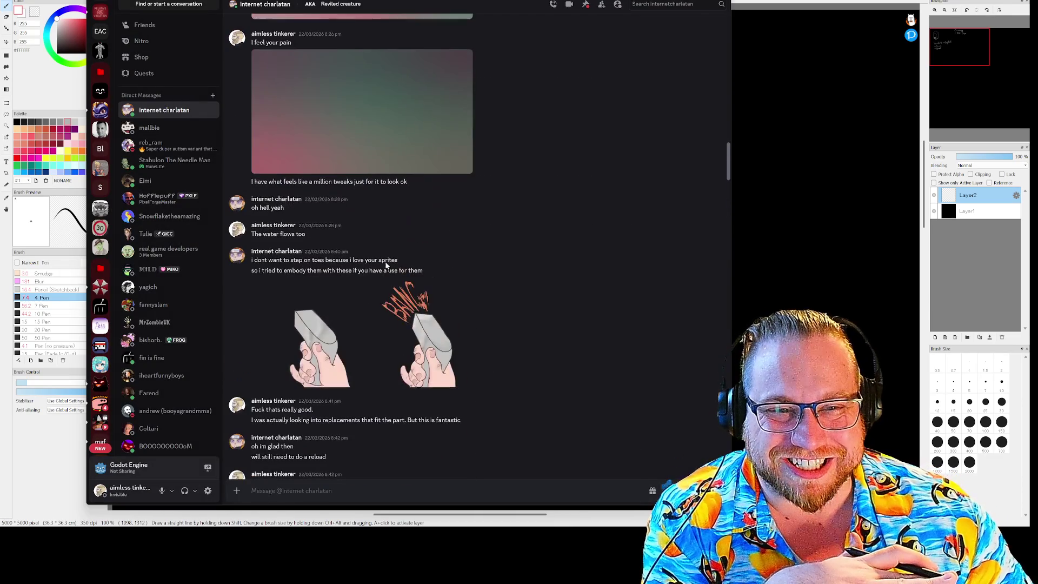
pyautogui.click(434, 335)
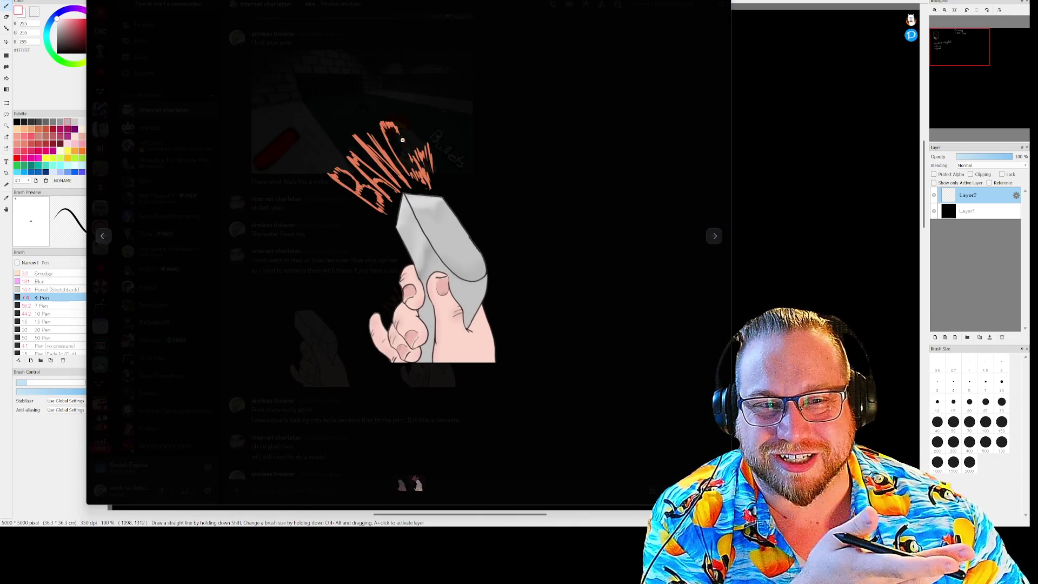
pyautogui.click(406, 158)
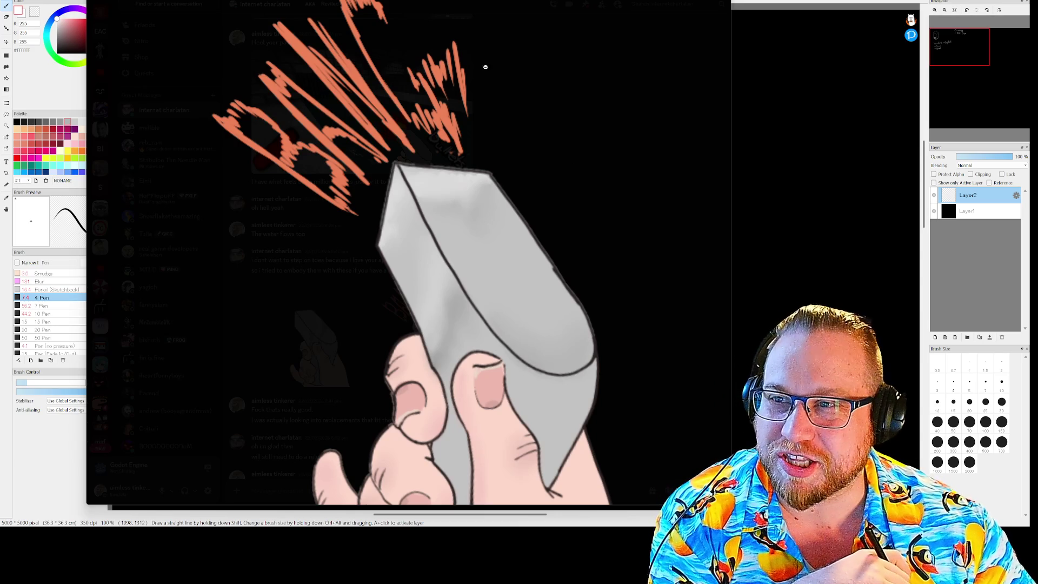
pyautogui.moveTo(458, 3)
pyautogui.mouseDown()
pyautogui.moveTo(460, 33)
pyautogui.moveTo(457, 21)
pyautogui.mouseUp()
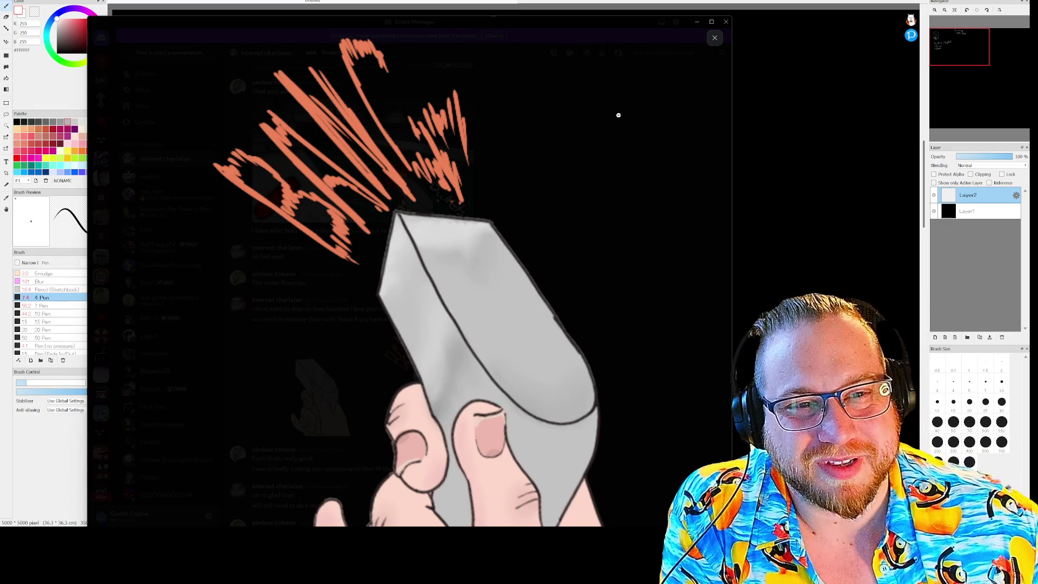
pyautogui.click(715, 37)
# Open the reload-animation drawing enlarged and zoom into it.
pyautogui.scroll(-5, 491, 316)
pyautogui.click(411, 367)
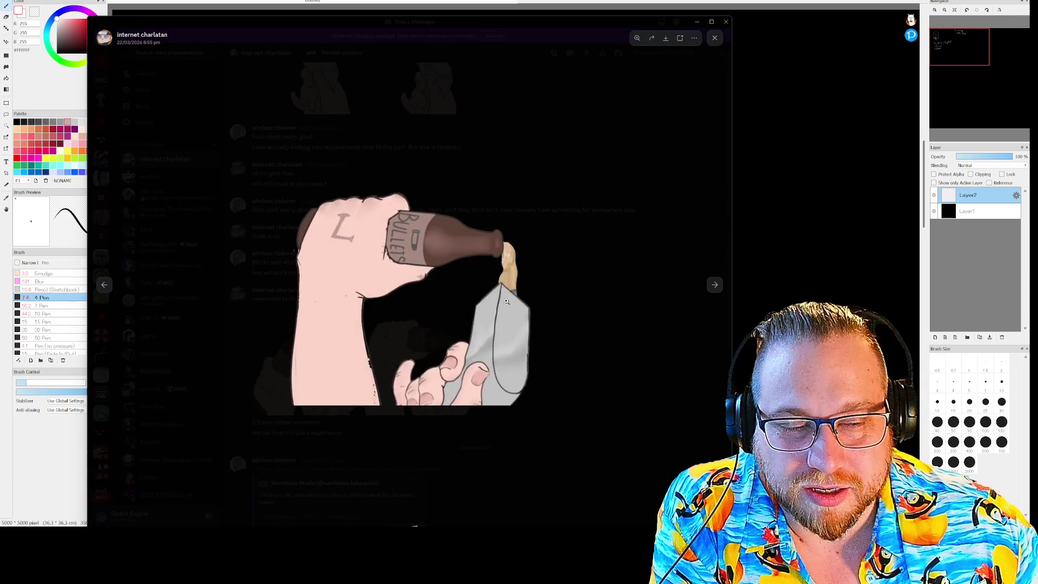
pyautogui.click(516, 262)
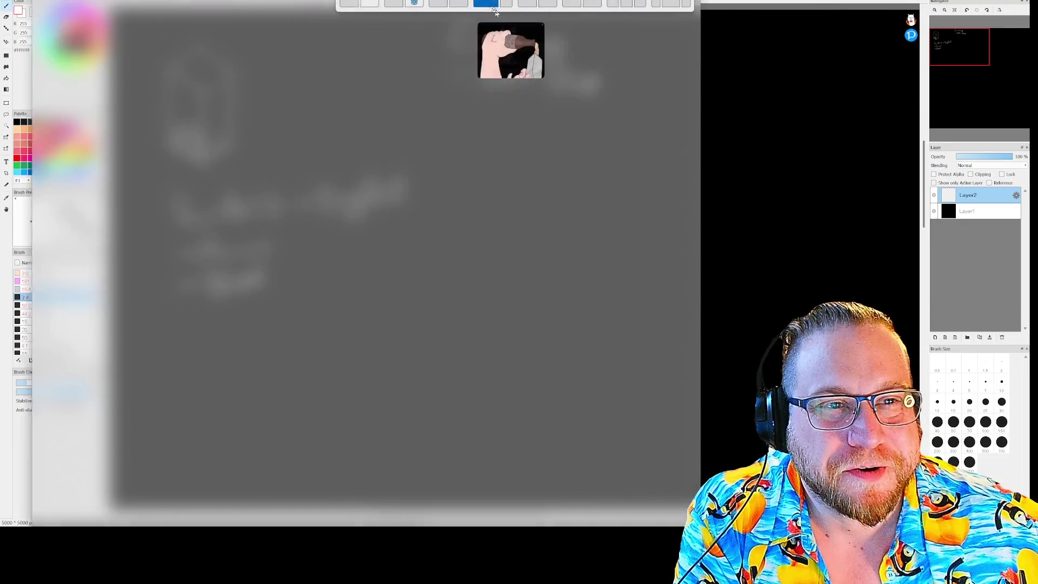
# Close the reload-drawing viewer with Esc, then switch to the browser's vent image results.
pyautogui.click(495, 6)
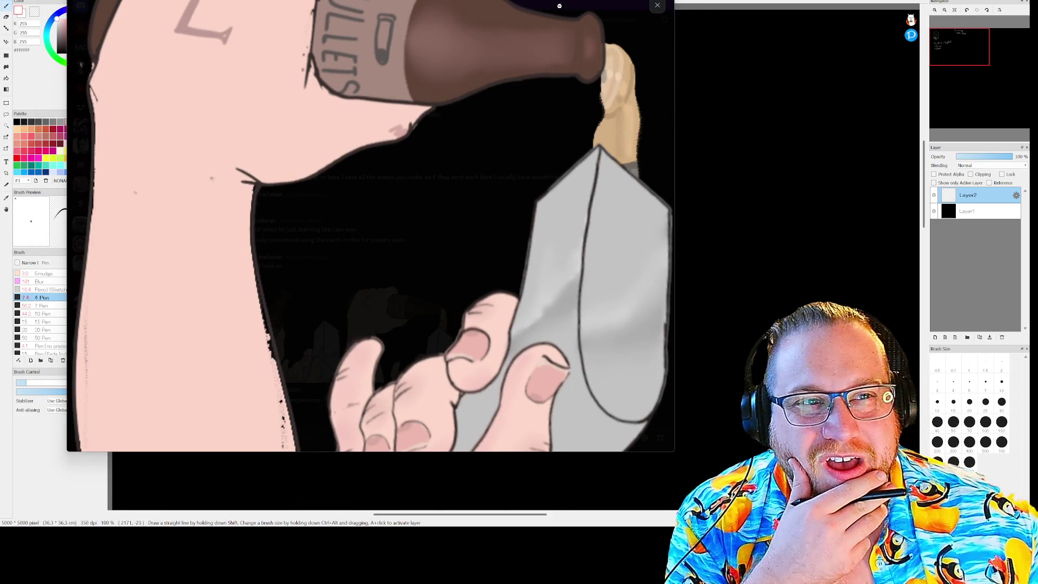
pyautogui.press('Escape')
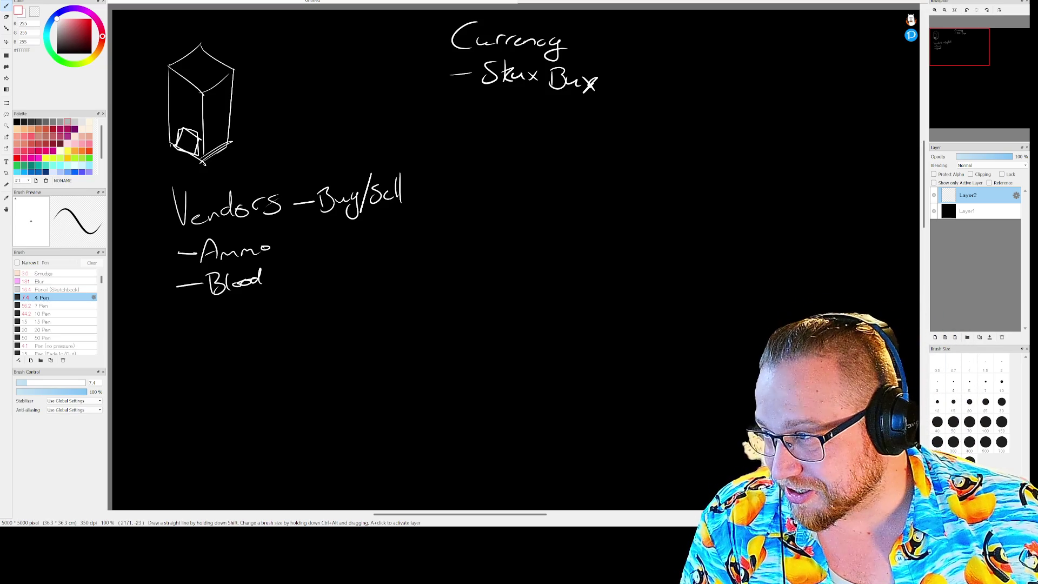
pyautogui.hotkey('alt', 'Tab')
# Copy the BioShock Wiki Little Sister Vent preview image to the clipboard, then minimise Chrome.
pyautogui.moveTo(320, 47); pyautogui.dragTo(366, 31)
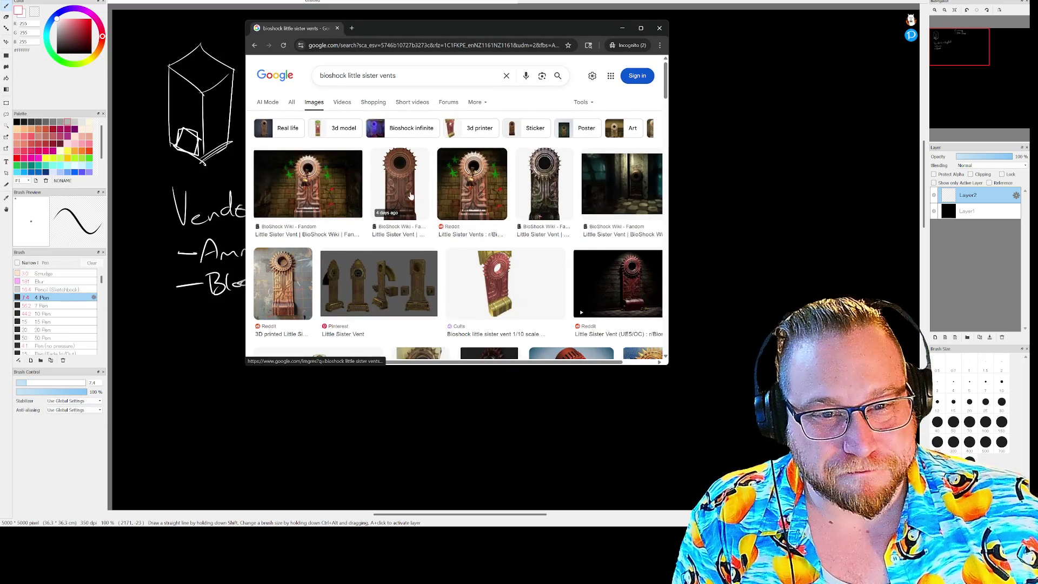
pyautogui.click(539, 190)
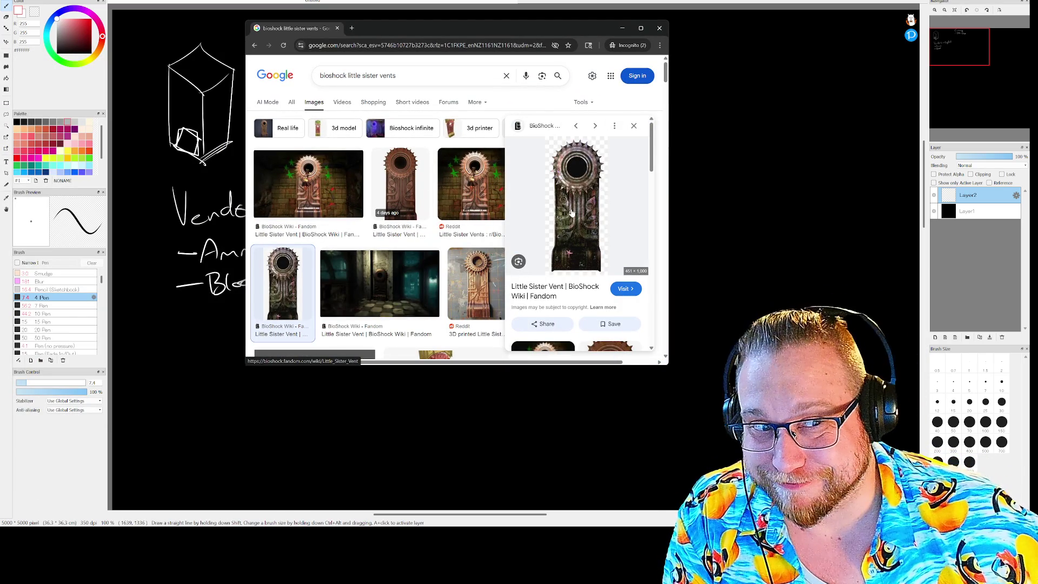
pyautogui.rightClick(571, 210)
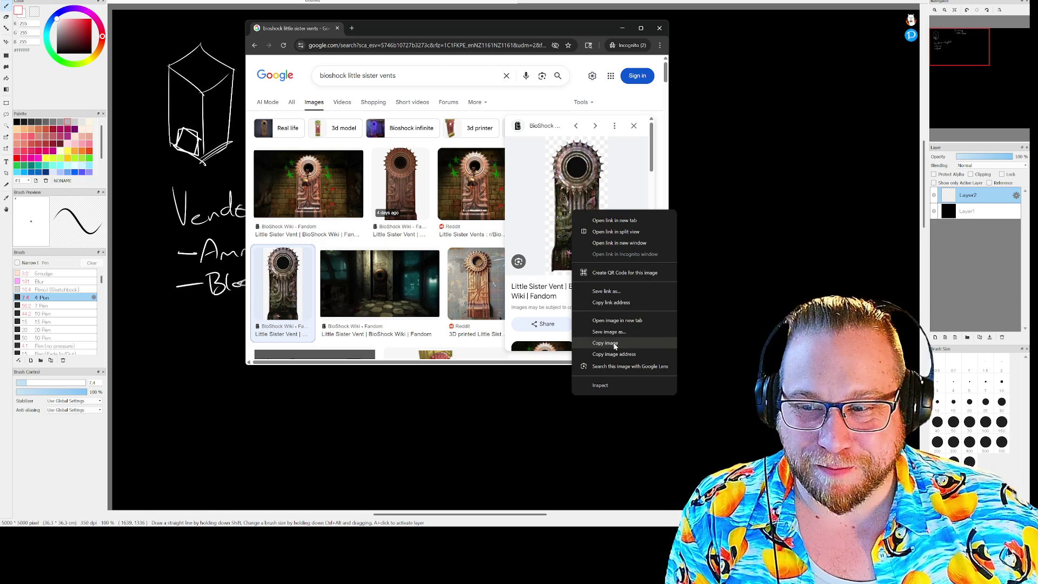
pyautogui.click(613, 345)
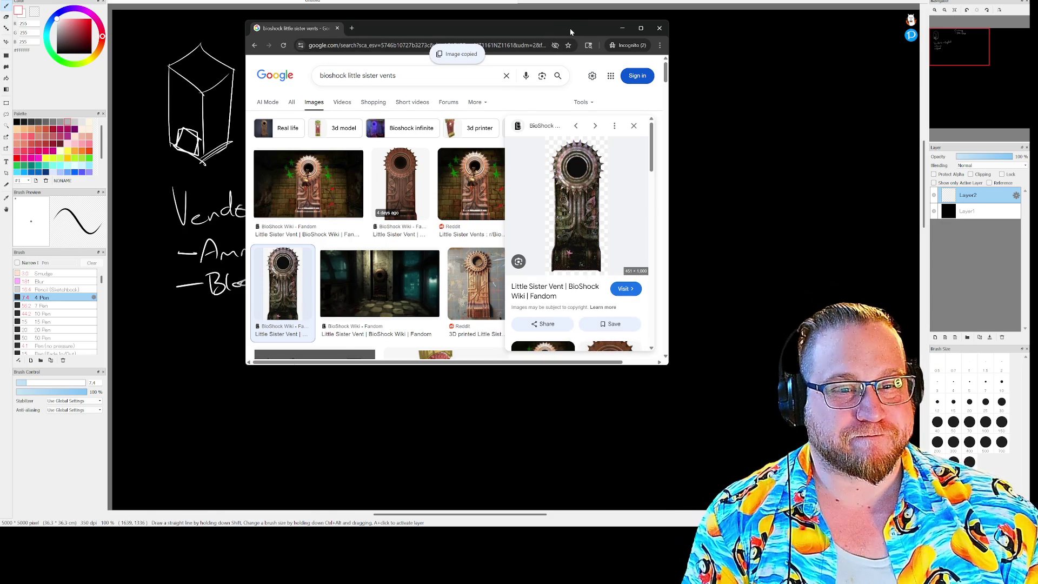
pyautogui.click(622, 27)
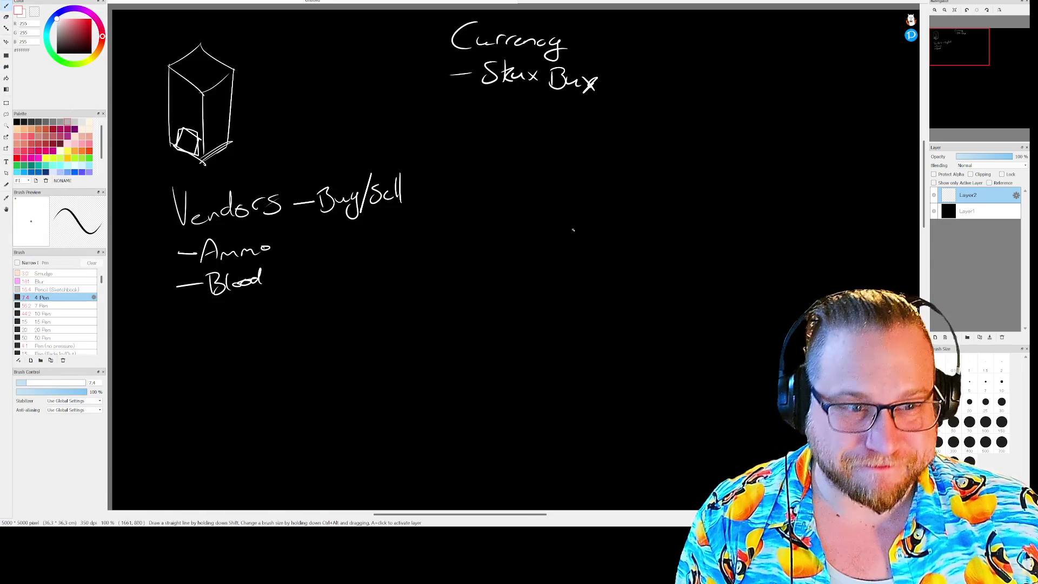
# Paste the Little Sister Vent image as a new layer and move it to the canvas's right side.
pyautogui.hotkey('ctrl', 'v')
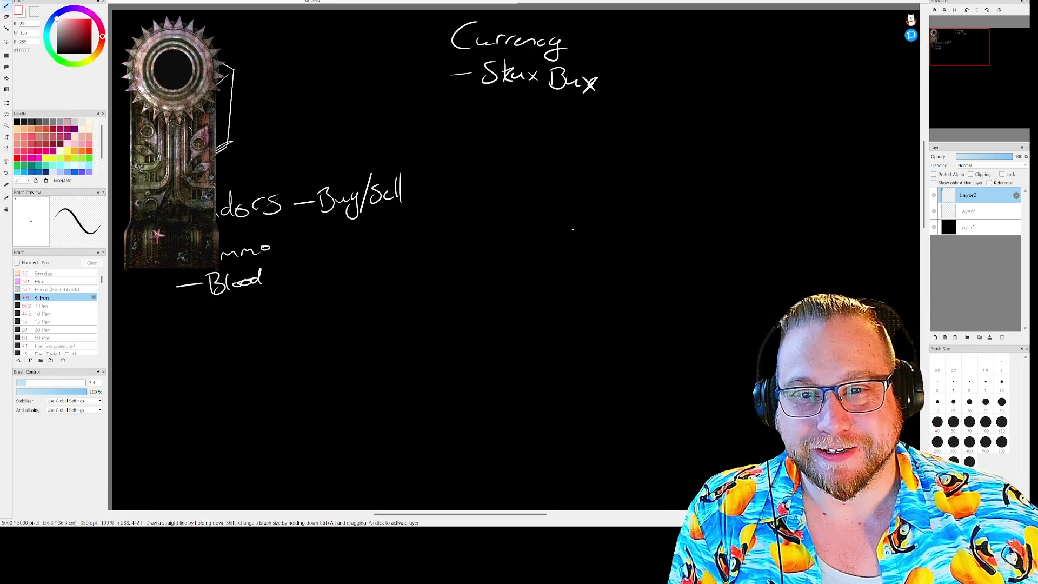
pyautogui.click(8, 47)
pyautogui.moveTo(177, 129)
pyautogui.mouseDown()
pyautogui.moveTo(555, 204)
pyautogui.moveTo(666, 176)
pyautogui.moveTo(736, 139)
pyautogui.moveTo(727, 136)
pyautogui.mouseUp()
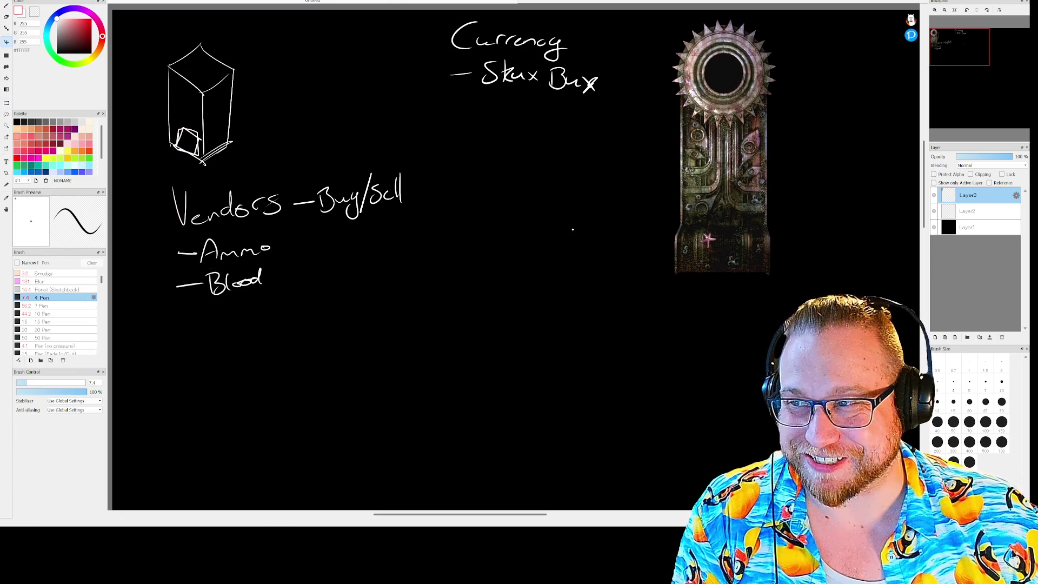
# Bring Chrome back, shift its window left to uncover the Currency notes, then hide it.
pyautogui.hotkey('alt', 'Tab')
pyautogui.moveTo(264, 23); pyautogui.dragTo(306, 34)
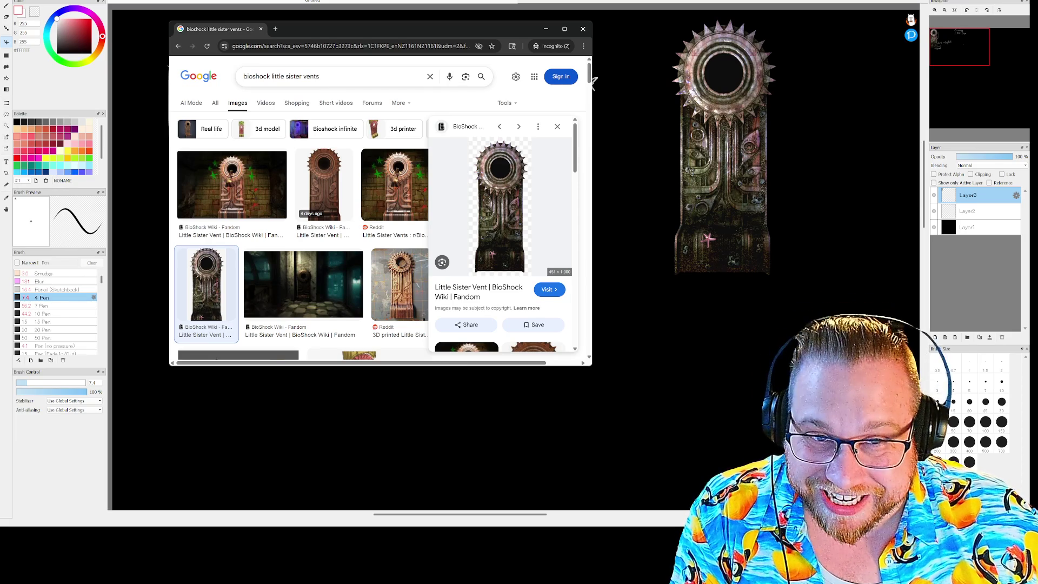
pyautogui.moveTo(480, 28); pyautogui.dragTo(275, 38)
pyautogui.hotkey('alt', 'Tab')
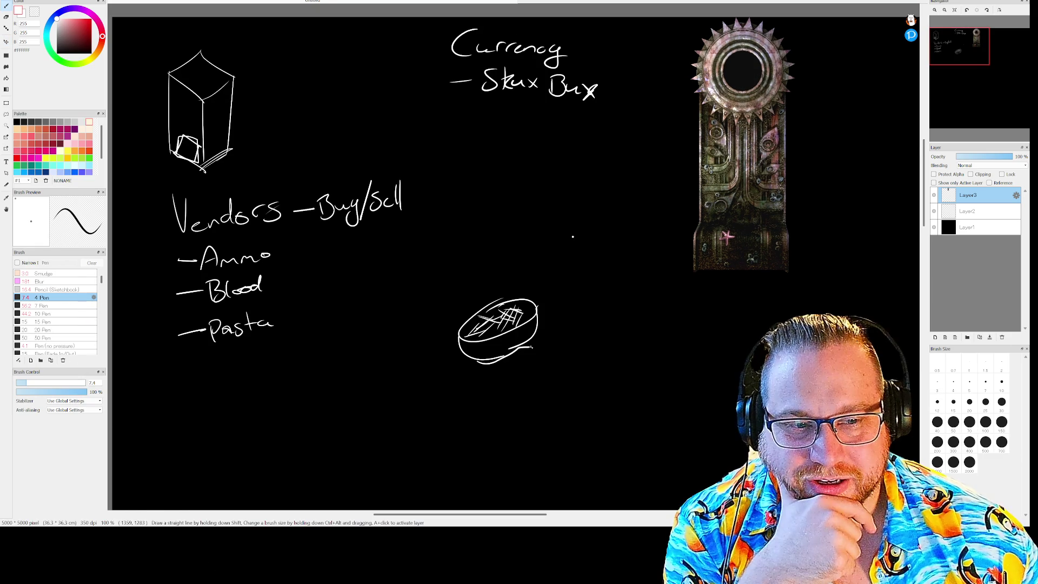
# Sketch a hand around the oval with curved strokes and lower lines.
pyautogui.moveTo(539, 323)
pyautogui.mouseDown()
pyautogui.moveTo(557, 309)
pyautogui.moveTo(559, 352)
pyautogui.mouseUp()
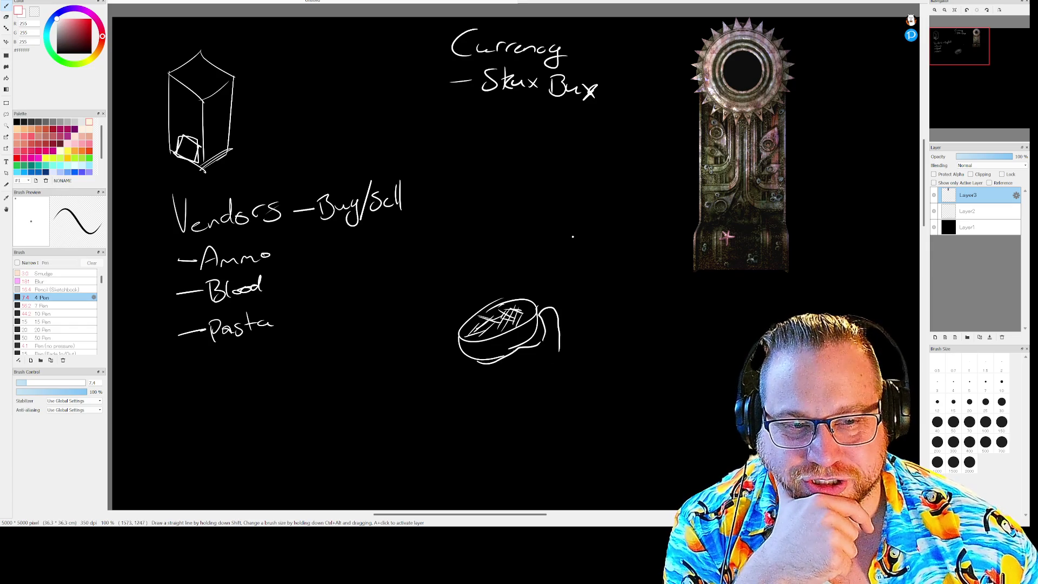
pyautogui.moveTo(459, 331)
pyautogui.mouseDown()
pyautogui.moveTo(480, 303)
pyautogui.moveTo(527, 299)
pyautogui.mouseUp()
pyautogui.moveTo(455, 334); pyautogui.dragTo(527, 404)
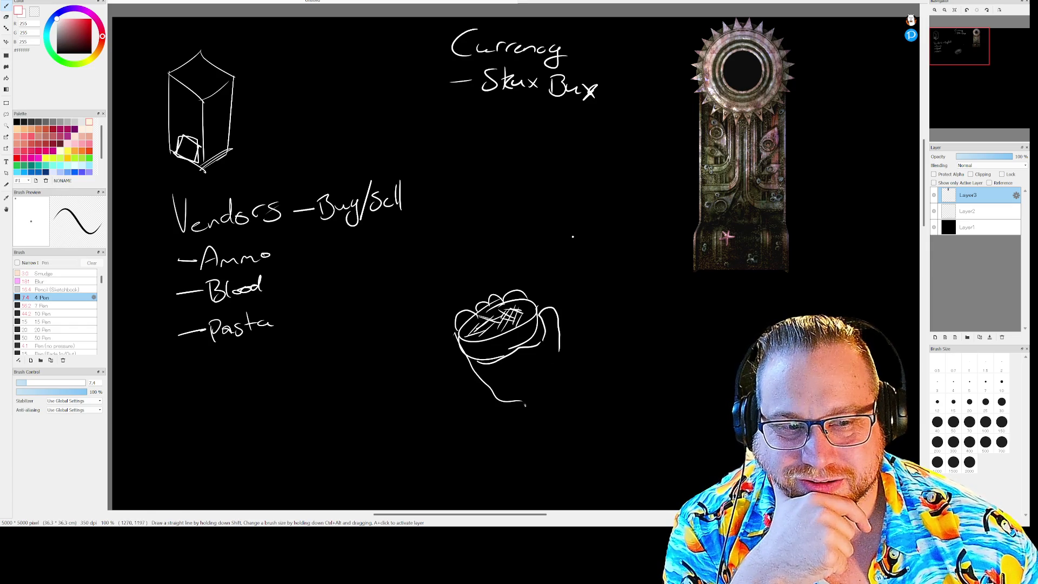
pyautogui.moveTo(564, 352)
pyautogui.mouseDown()
pyautogui.moveTo(560, 416)
pyautogui.moveTo(535, 437)
pyautogui.mouseUp()
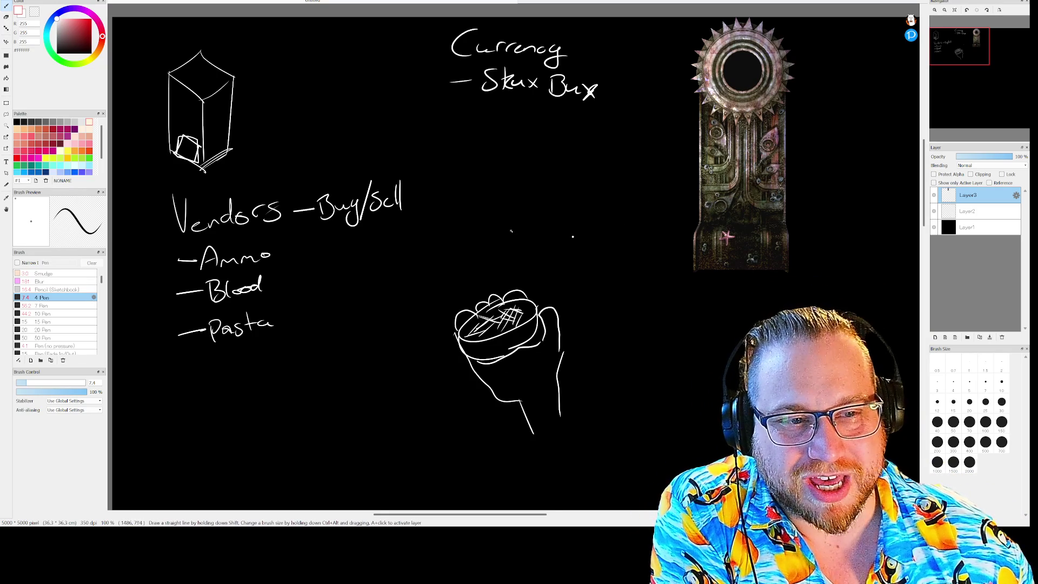
# Add a small circle with an arrow from the vent image, then run the First FPS game in Godot.
pyautogui.moveTo(533, 219); pyautogui.dragTo(544, 230)
pyautogui.moveTo(682, 93)
pyautogui.mouseDown()
pyautogui.moveTo(651, 103)
pyautogui.moveTo(549, 206)
pyautogui.moveTo(572, 199)
pyautogui.moveTo(512, 243)
pyautogui.moveTo(546, 222)
pyautogui.moveTo(536, 216)
pyautogui.mouseUp()
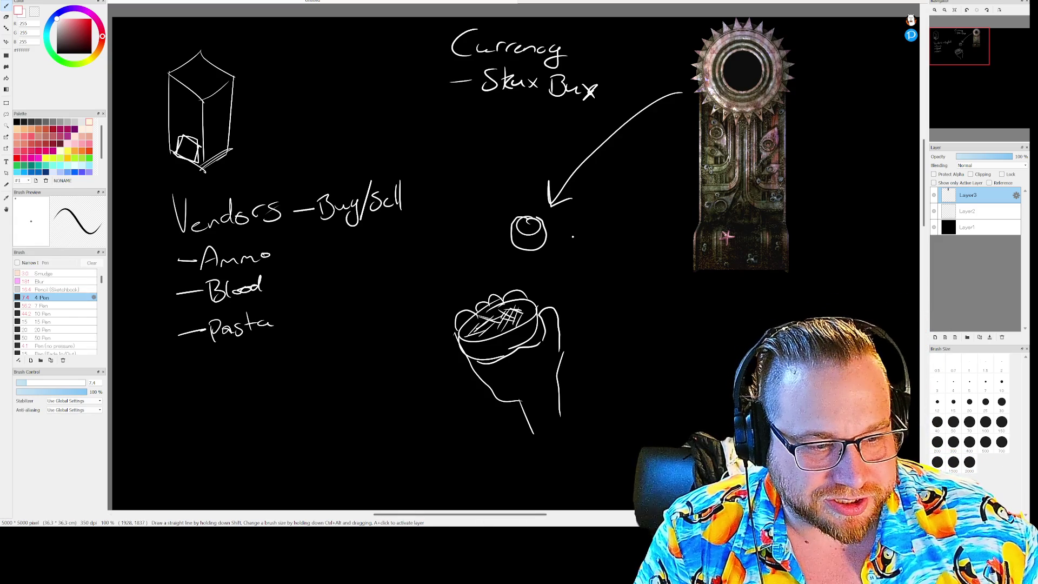
pyautogui.hotkey('alt', 'Tab')
pyautogui.click(879, 2)
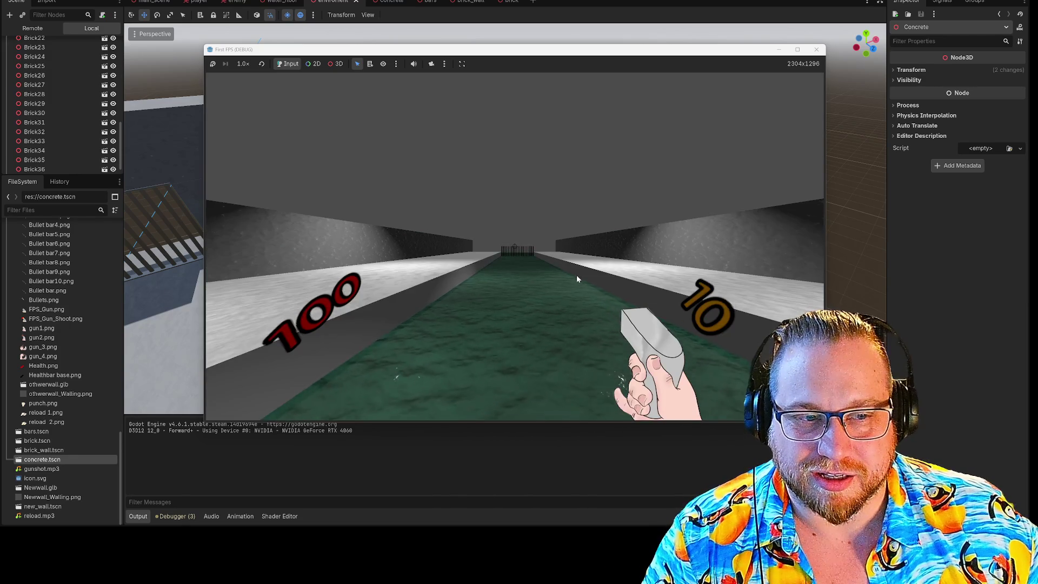
# Focus the running game and shoot the first enemy until it dies.
pyautogui.click(546, 274)
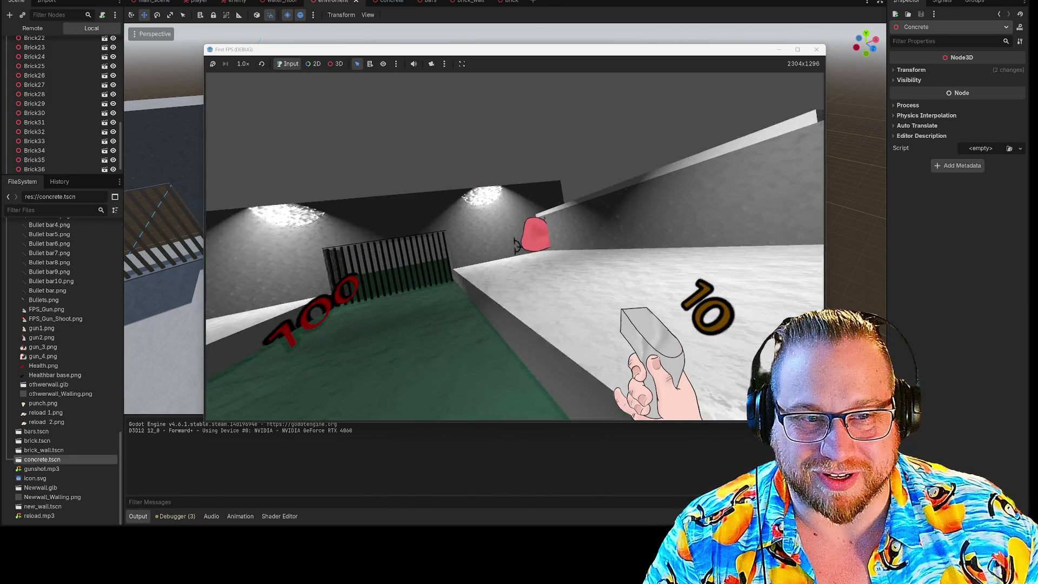
pyautogui.click(515, 247)
pyautogui.click(515, 247)
pyautogui.click(514, 247)
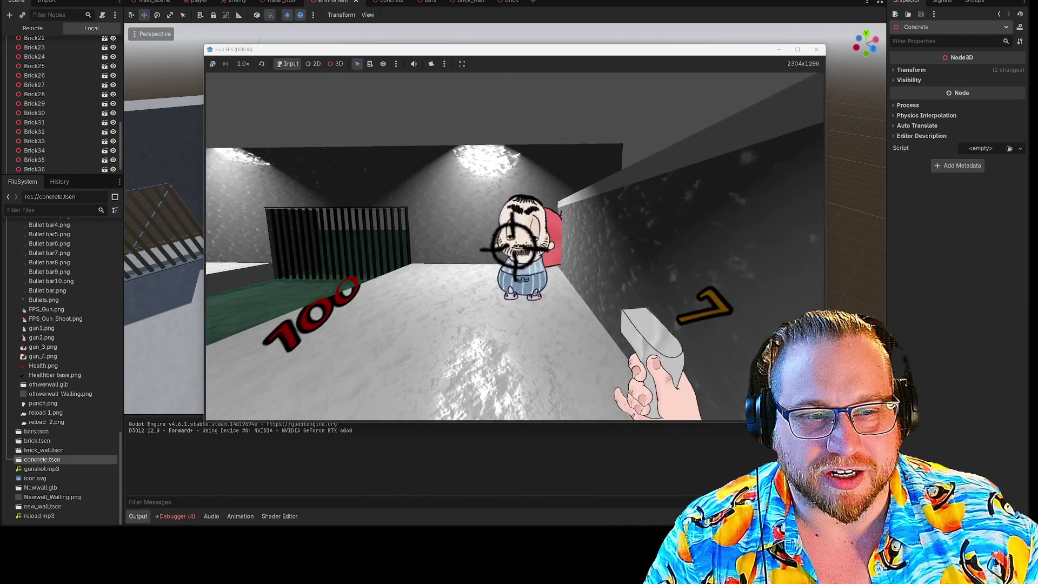
pyautogui.click(515, 247)
pyautogui.click(515, 247)
pyautogui.click(515, 247)
pyautogui.click(514, 247)
pyautogui.click(515, 247)
pyautogui.click(515, 247)
pyautogui.click(515, 247)
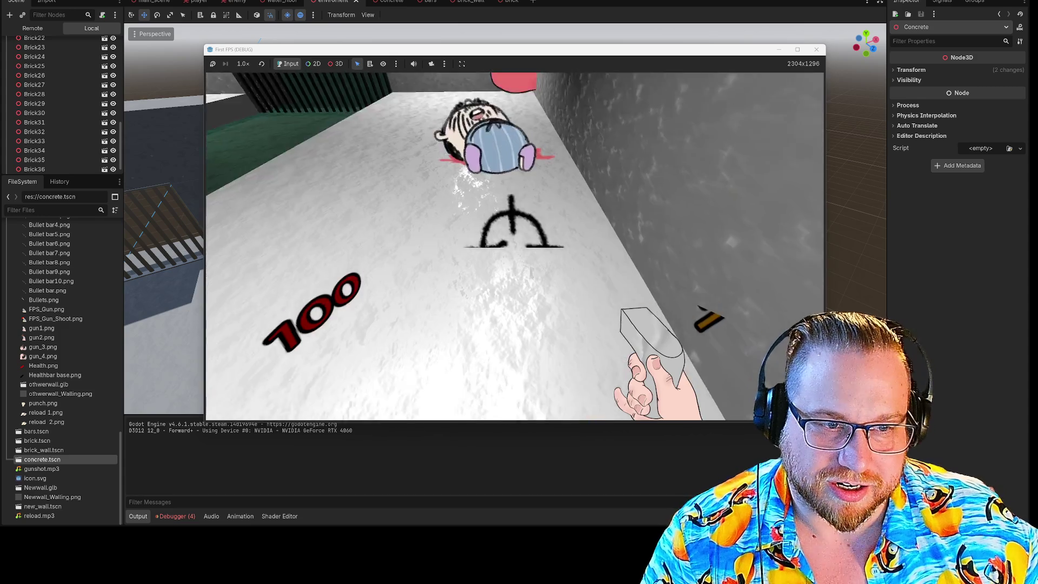
pyautogui.click(515, 247)
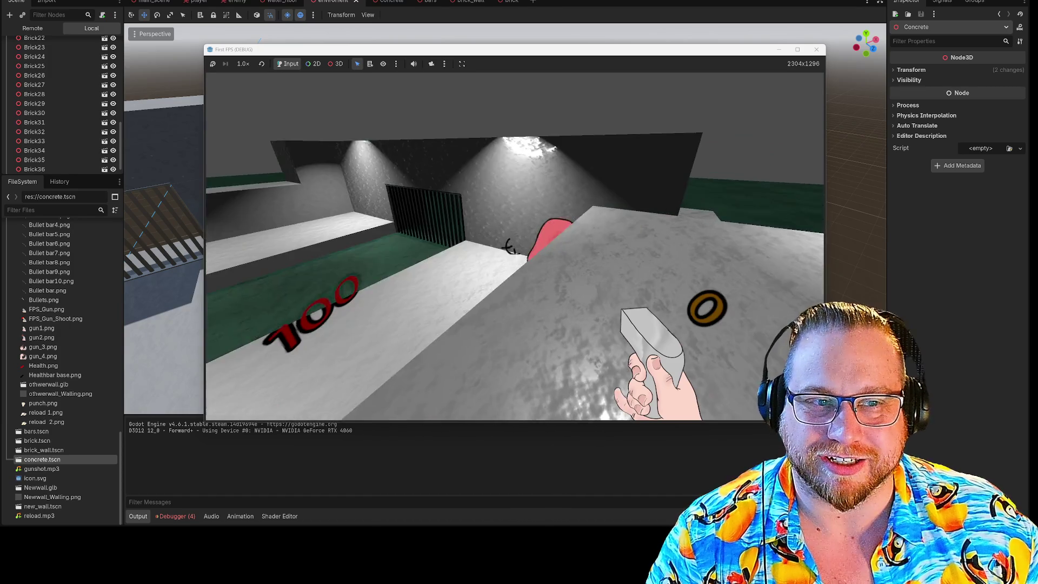
# Walk onto the concrete platform, shoot the next enemy, reload, and approach the downed enemy.
pyautogui.press('w')
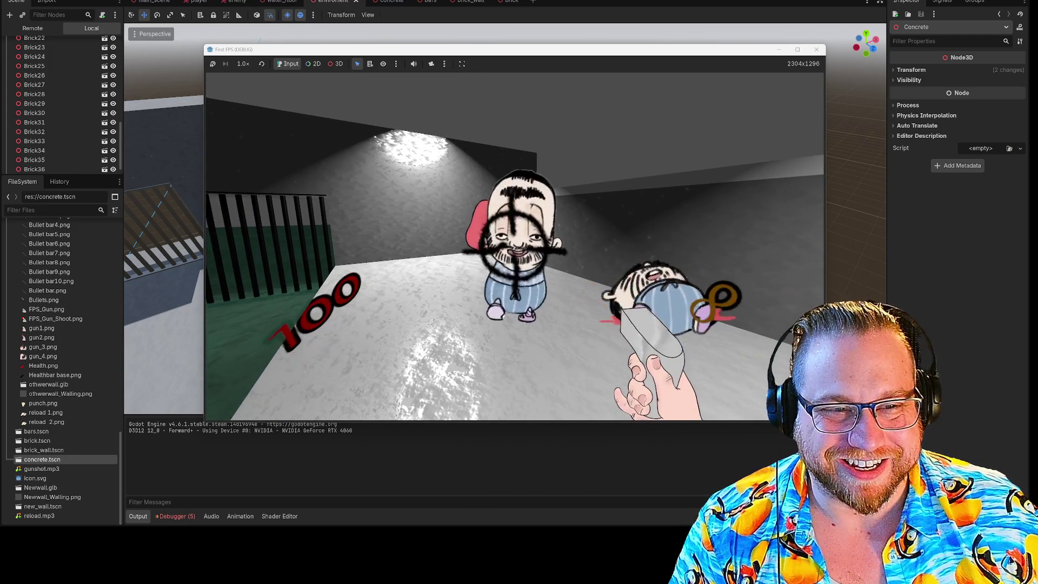
pyautogui.click(515, 250)
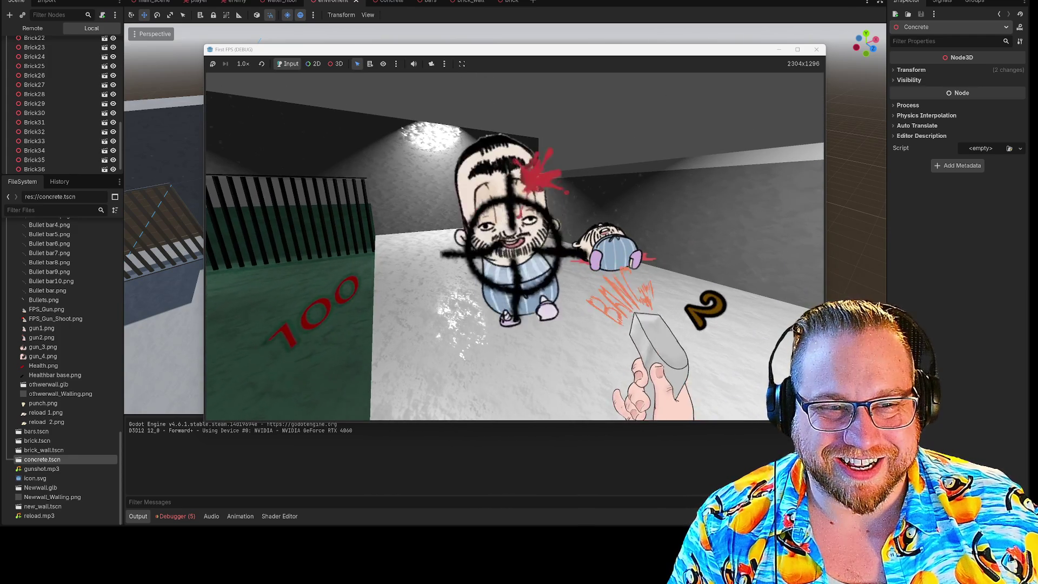
pyautogui.click(514, 250)
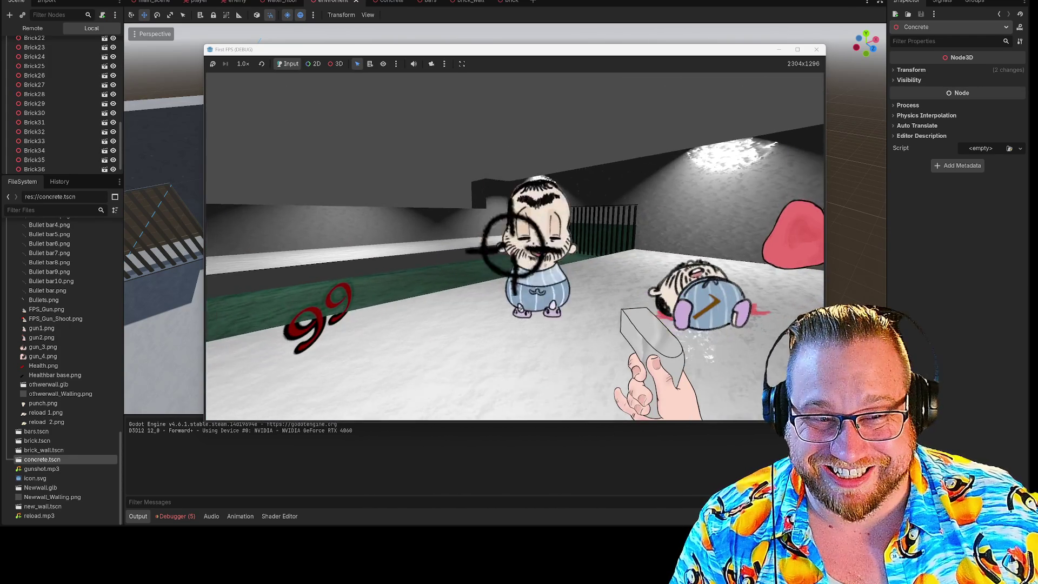
pyautogui.press('r')
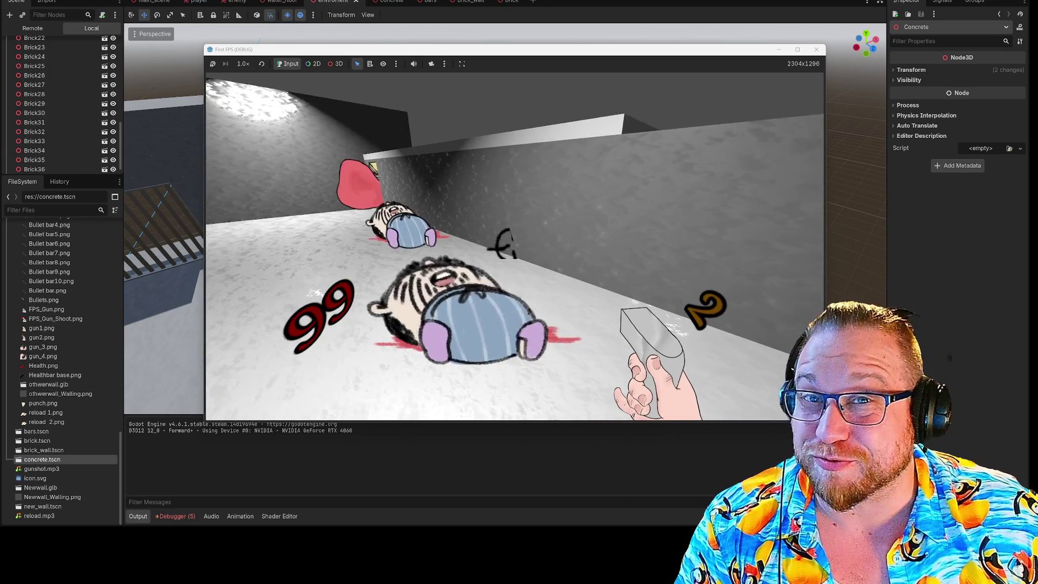
pyautogui.press('r')
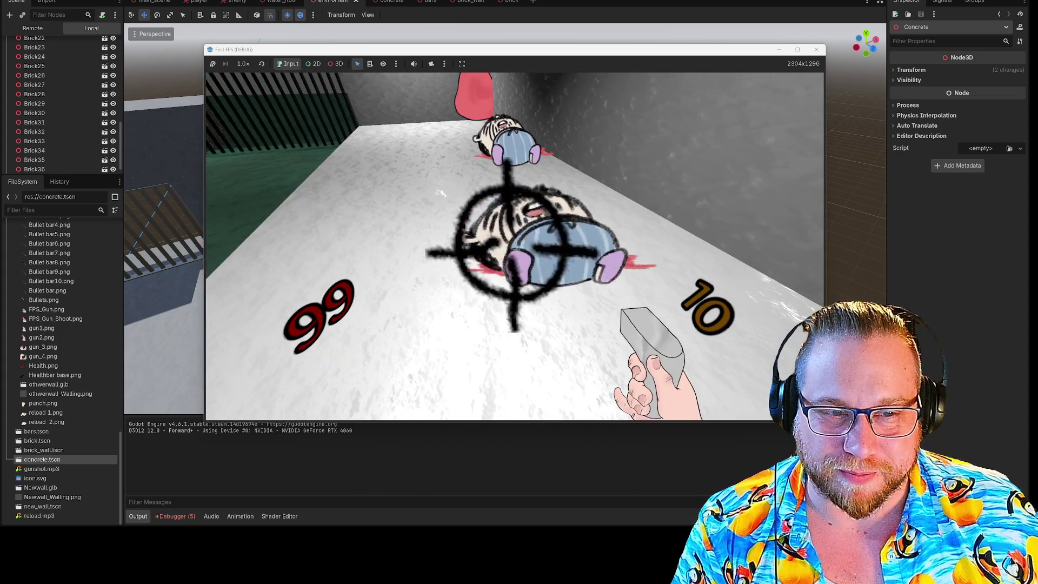
pyautogui.press('w')
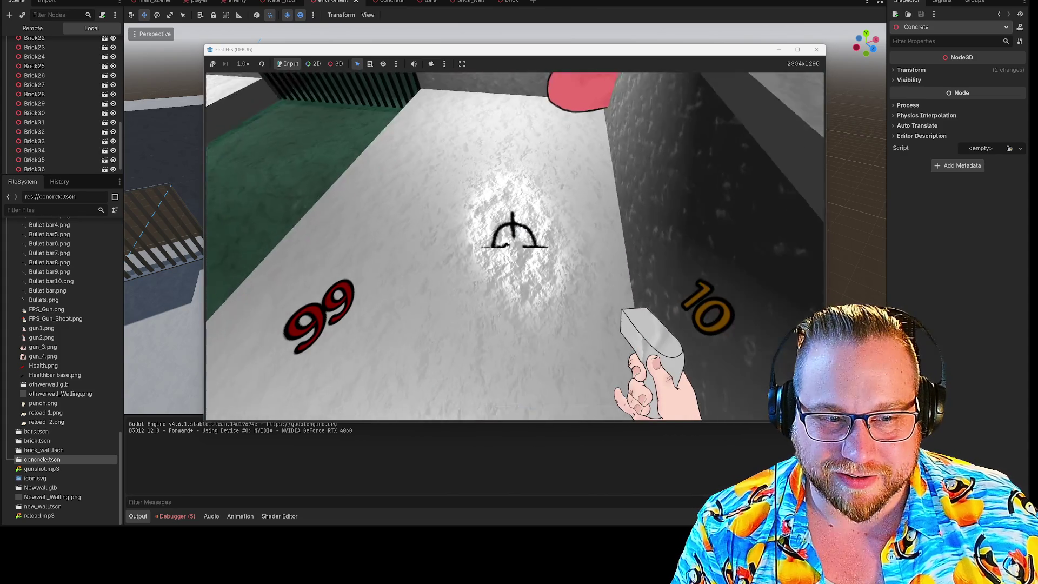
pyautogui.press('s')
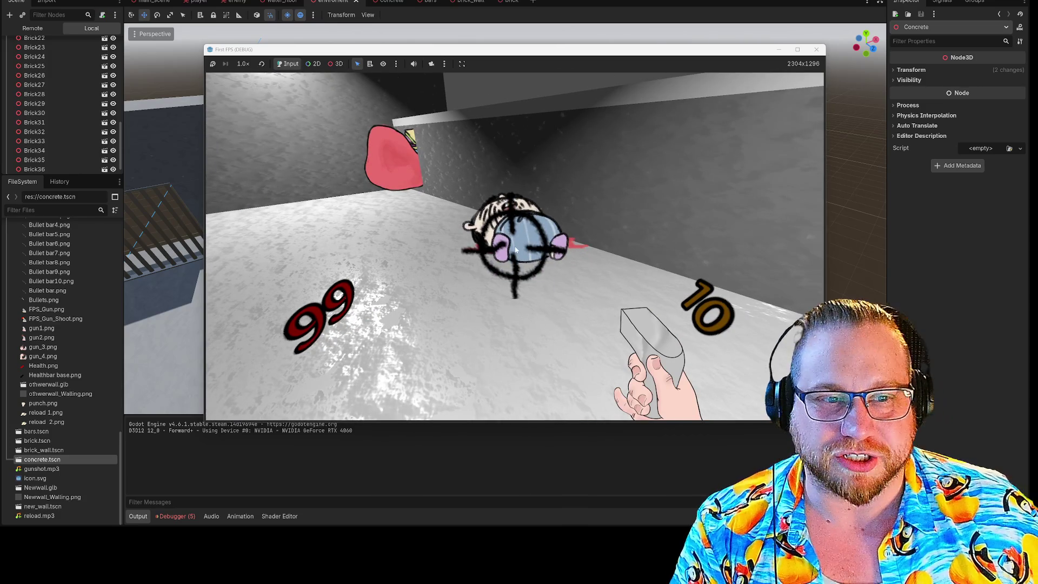
# Close the First FPS (DEBUG) window to stop the game.
pyautogui.click(816, 49)
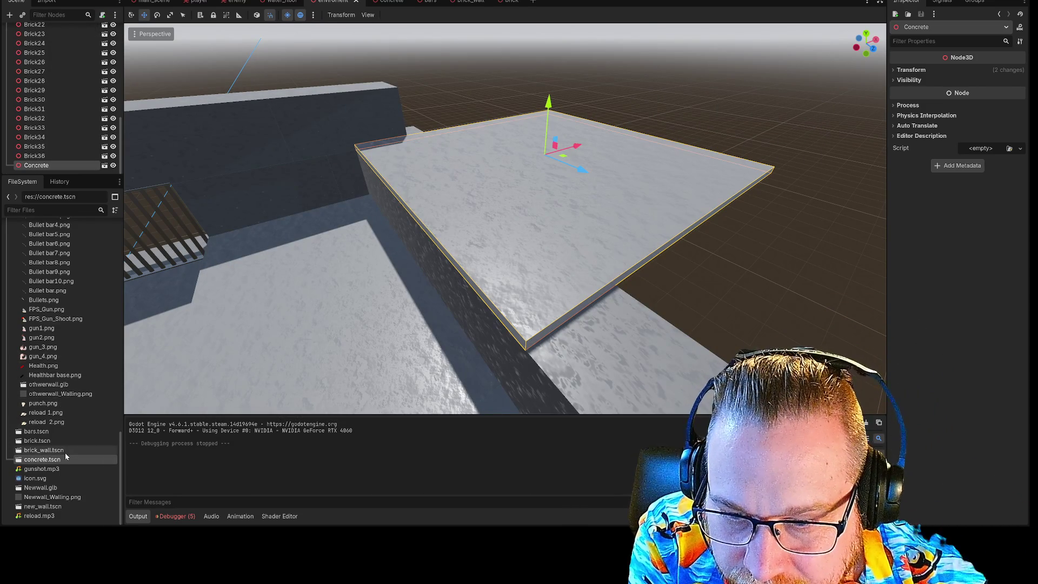
pyautogui.scroll(5, 43, 408)
pyautogui.scroll(3, 44, 407)
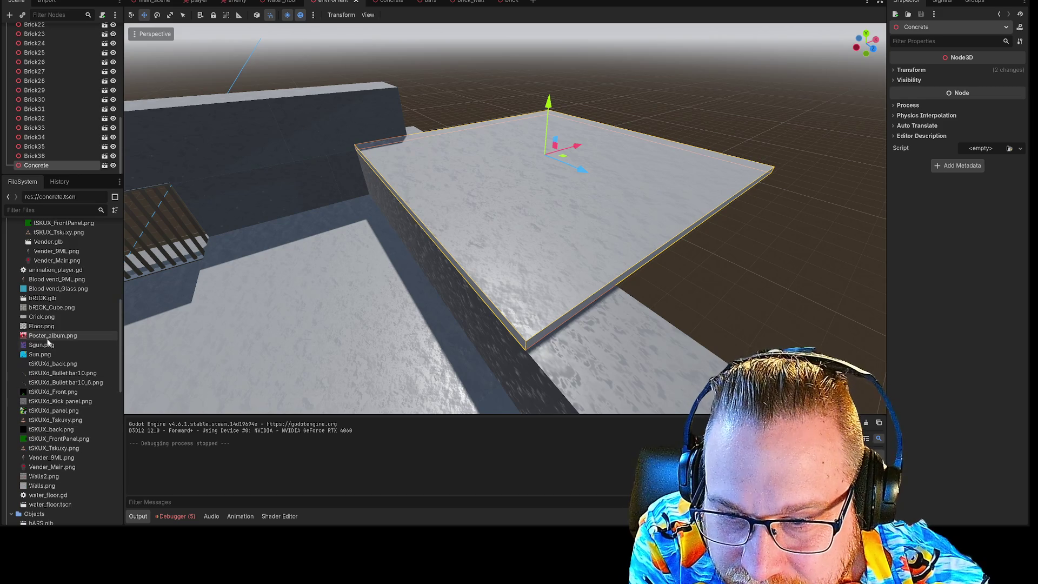
# View the Blood vend_9ML.png texture details, deselect the Concrete platform, and glance at the moodboard.
pyautogui.click(49, 279)
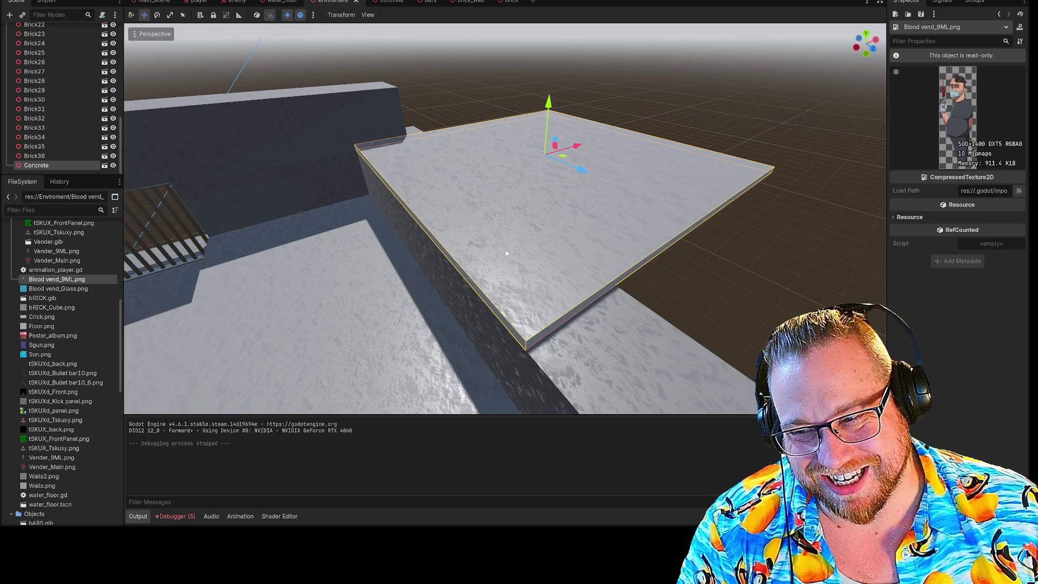
pyautogui.click(669, 100)
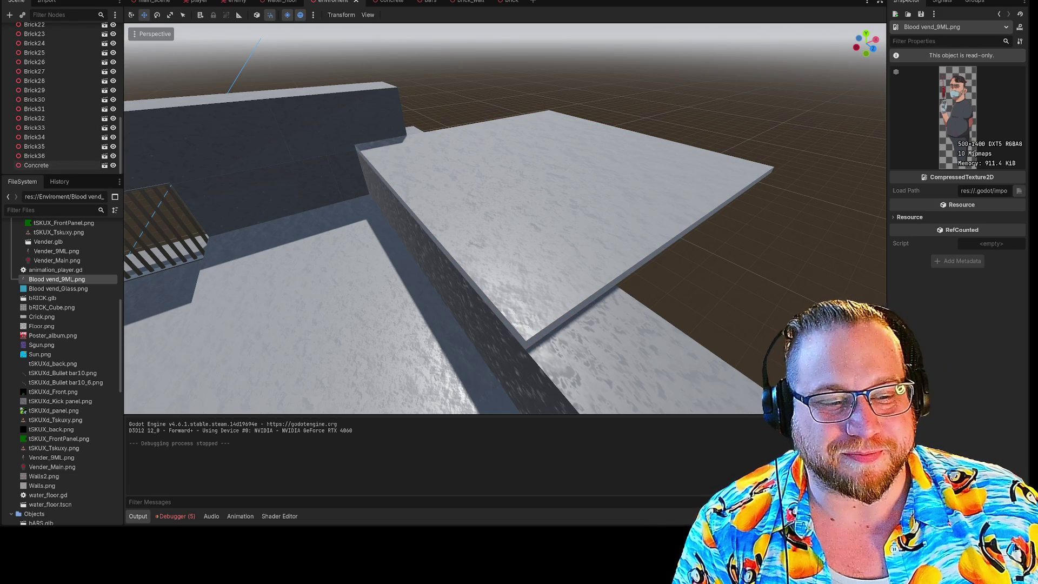
pyautogui.hotkey('alt', 'Tab')
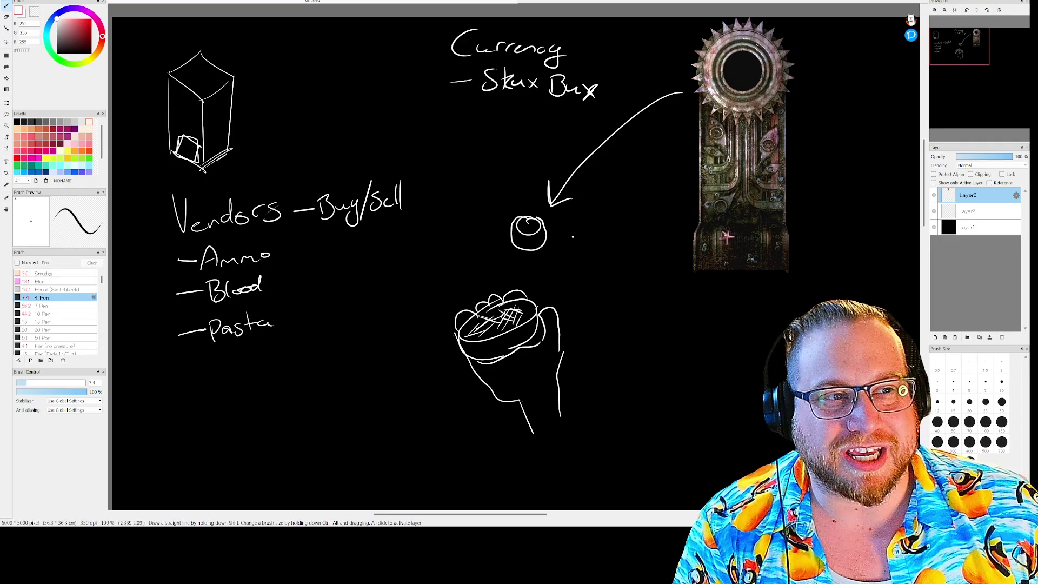
# Return to the Godot editor and run the First FPS game again with F5.
pyautogui.moveTo(693, 579)
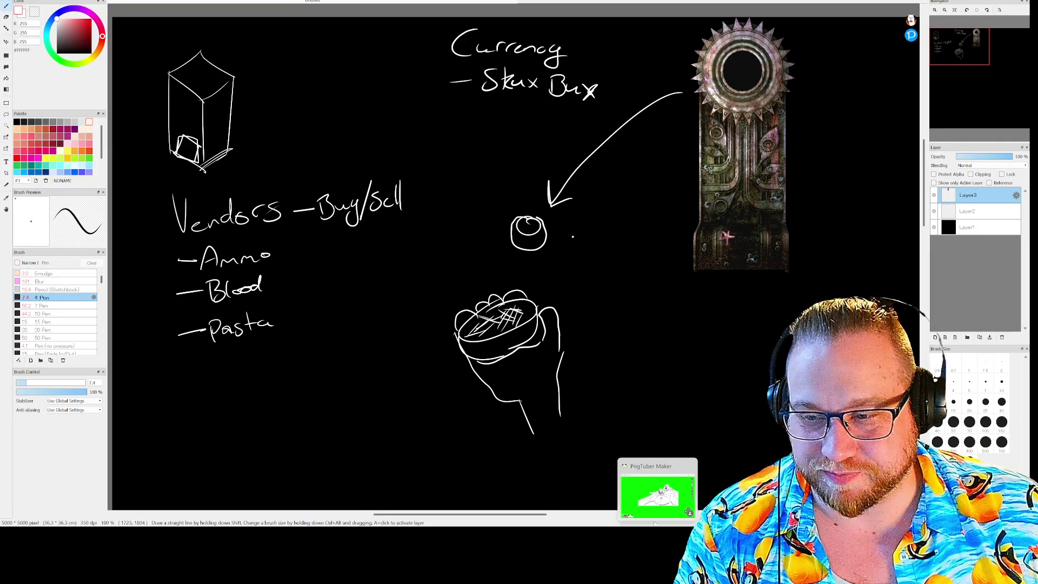
pyautogui.hotkey('alt', 'Tab')
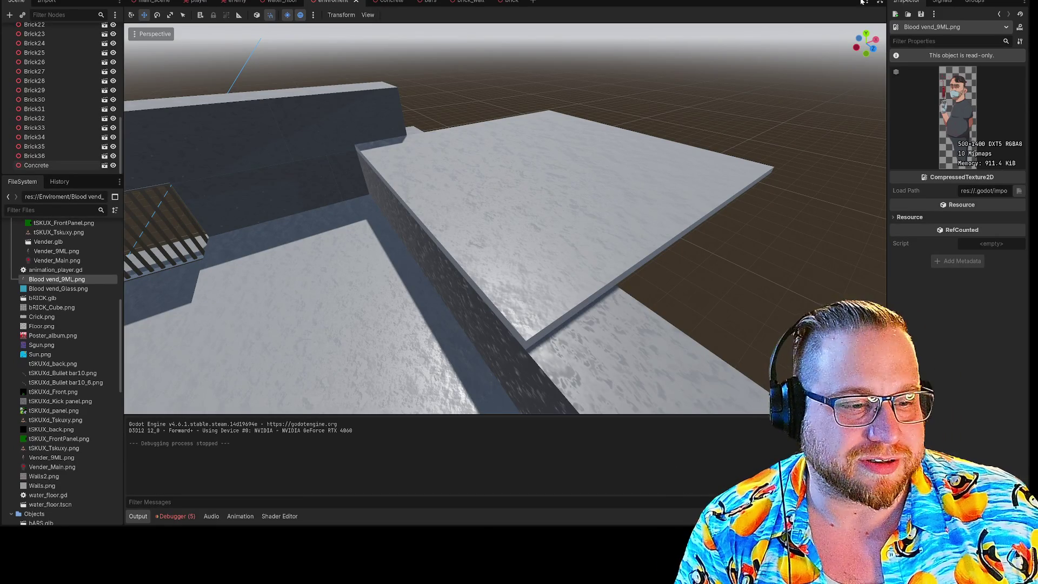
pyautogui.press('F5')
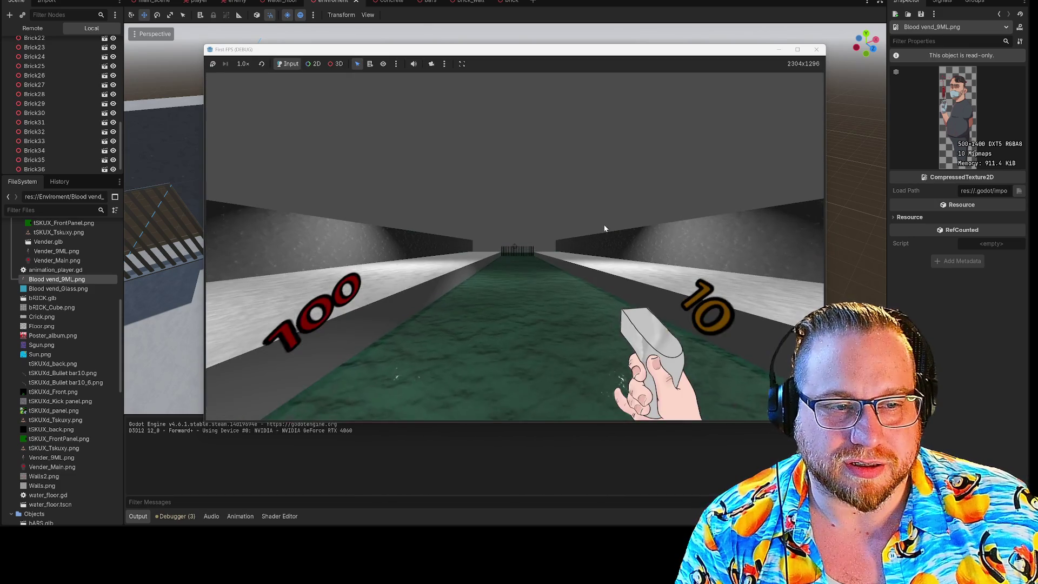
# Shoot the approaching enemy, reload, and advance toward the gate to view it below the ledge.
pyautogui.click(582, 239)
pyautogui.press('w')
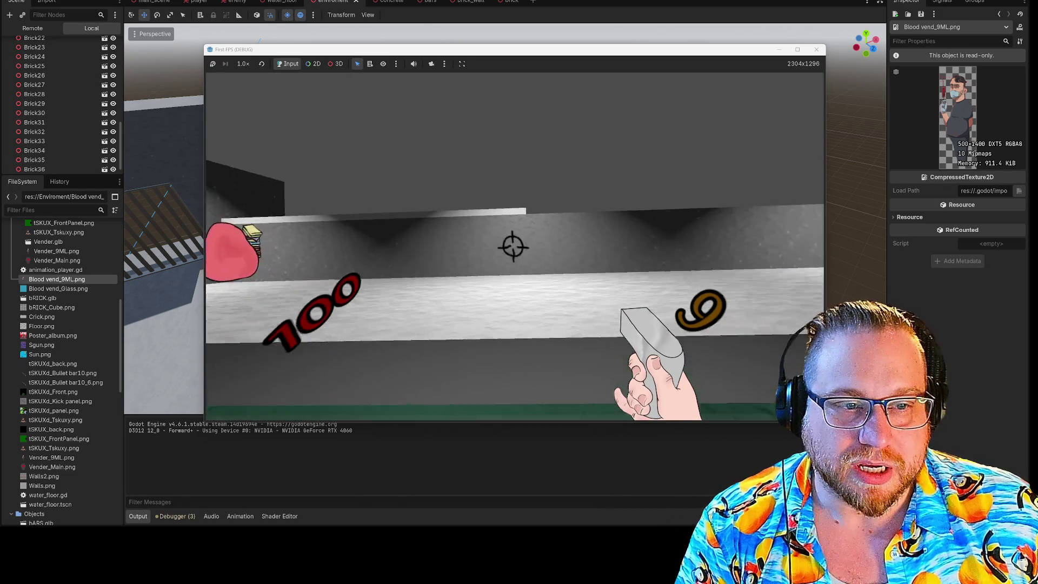
pyautogui.press('w')
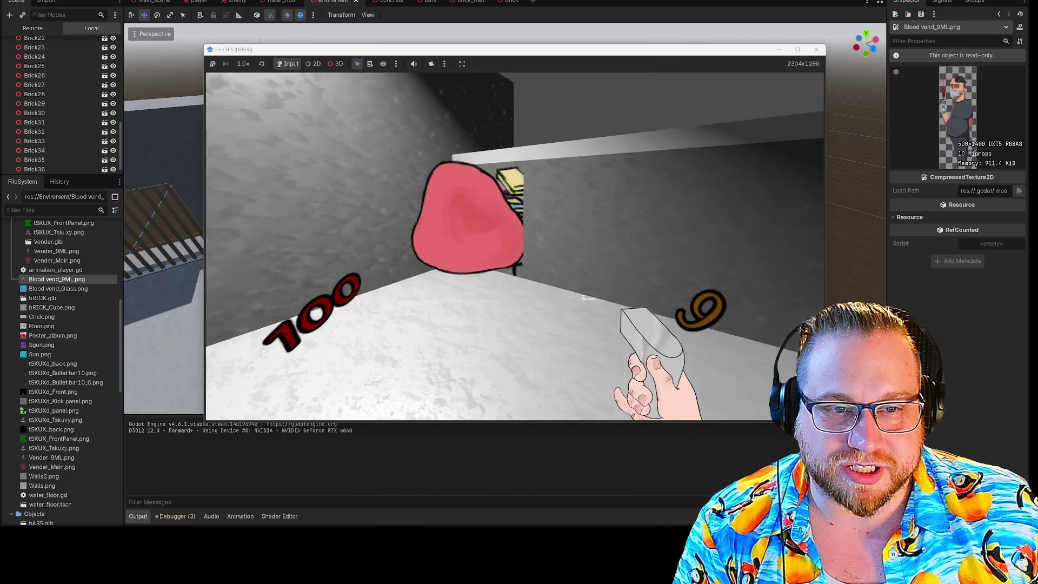
pyautogui.click(514, 241)
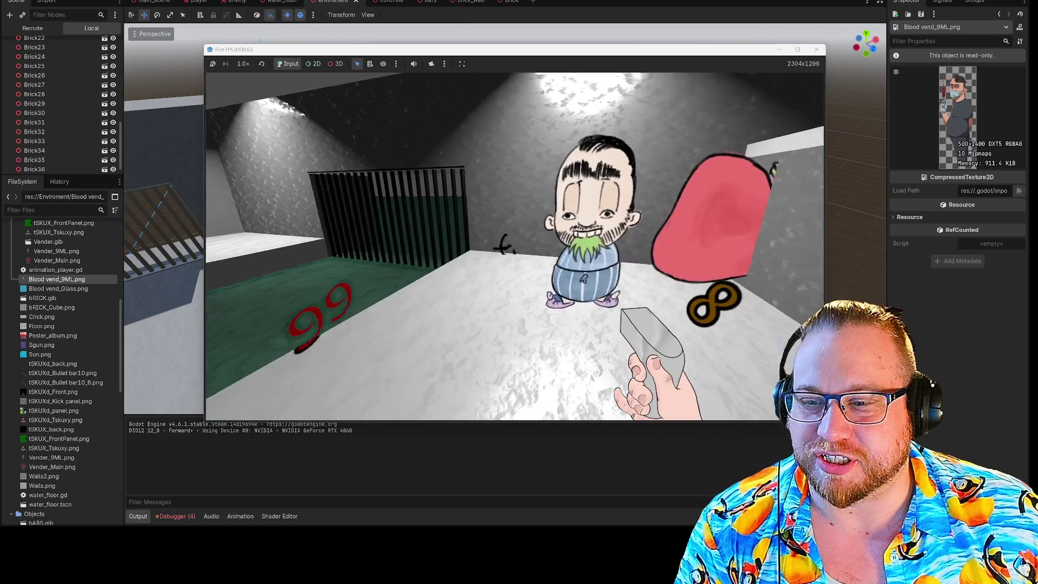
pyautogui.press('r')
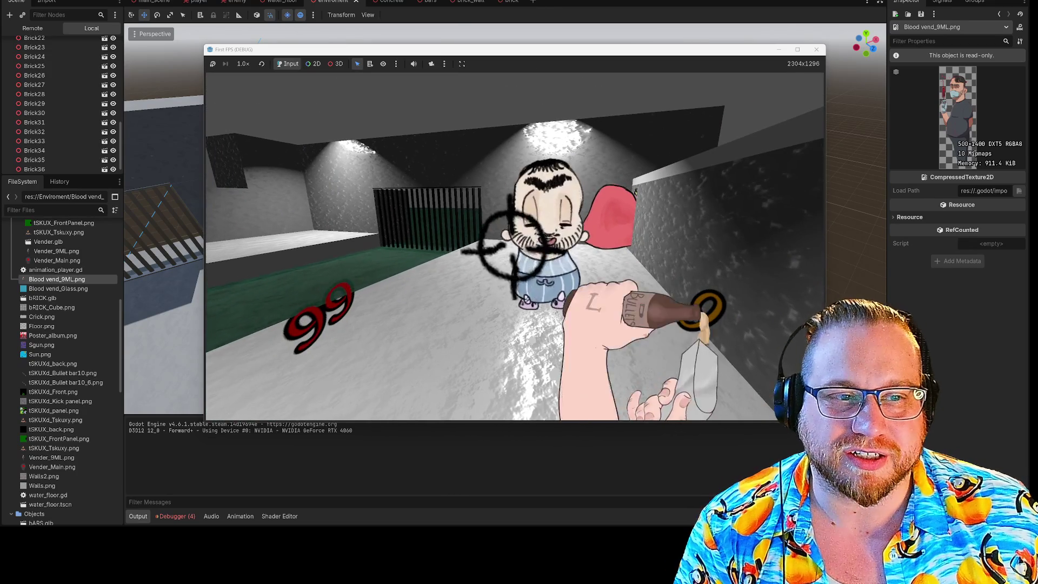
pyautogui.press('w')
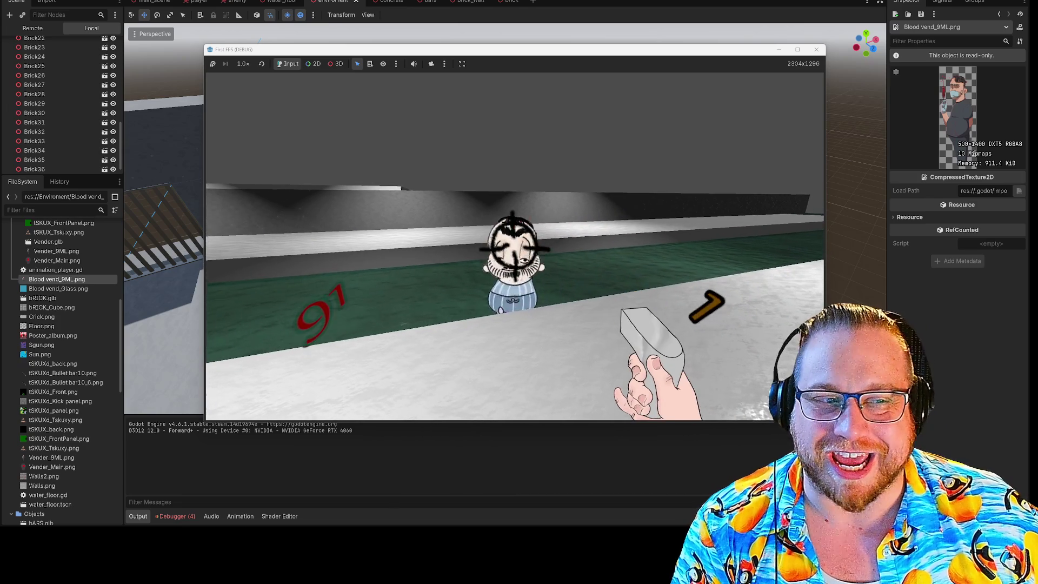
pyautogui.press('w')
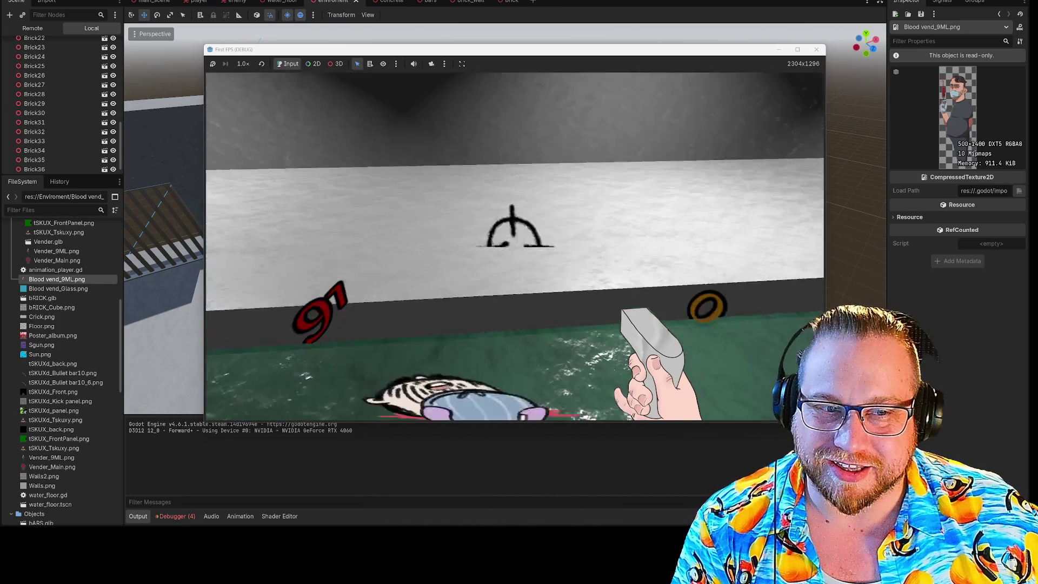
# Switch between Bullets bottle and knife, shoot the nearer enemy, and look around the water corridor.
pyautogui.press('2')
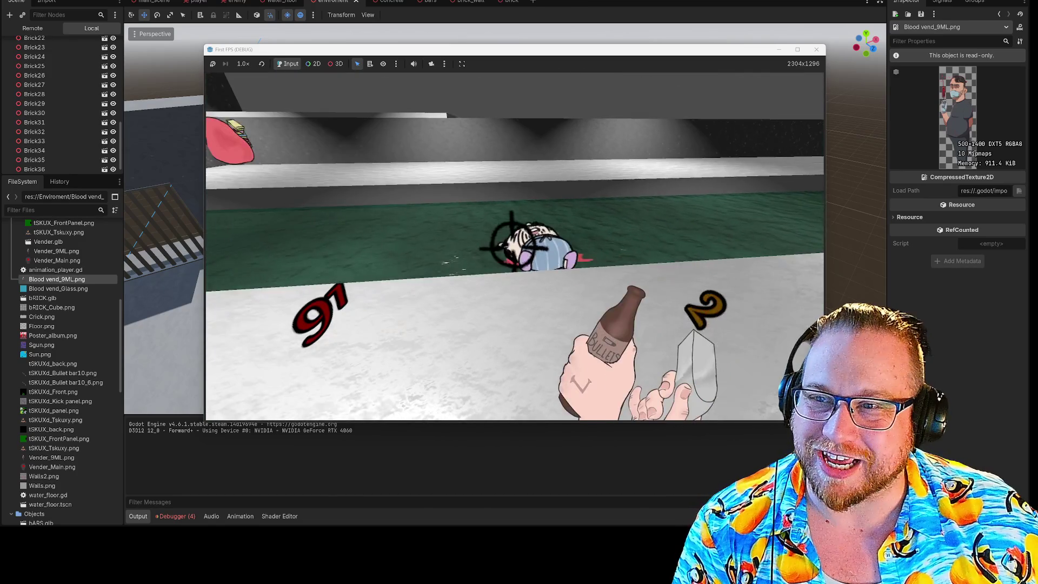
pyautogui.press('1')
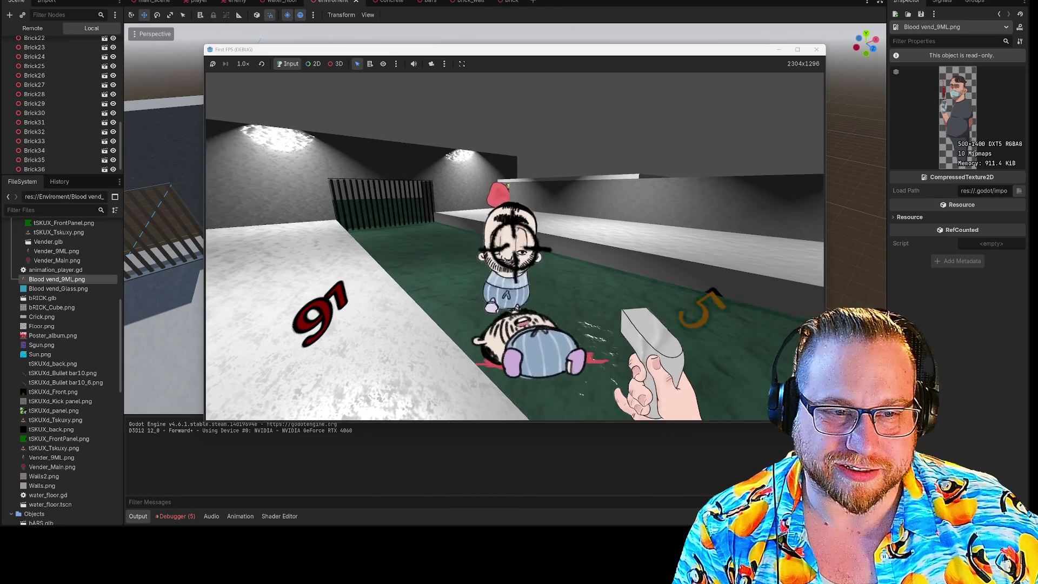
pyautogui.click(514, 247)
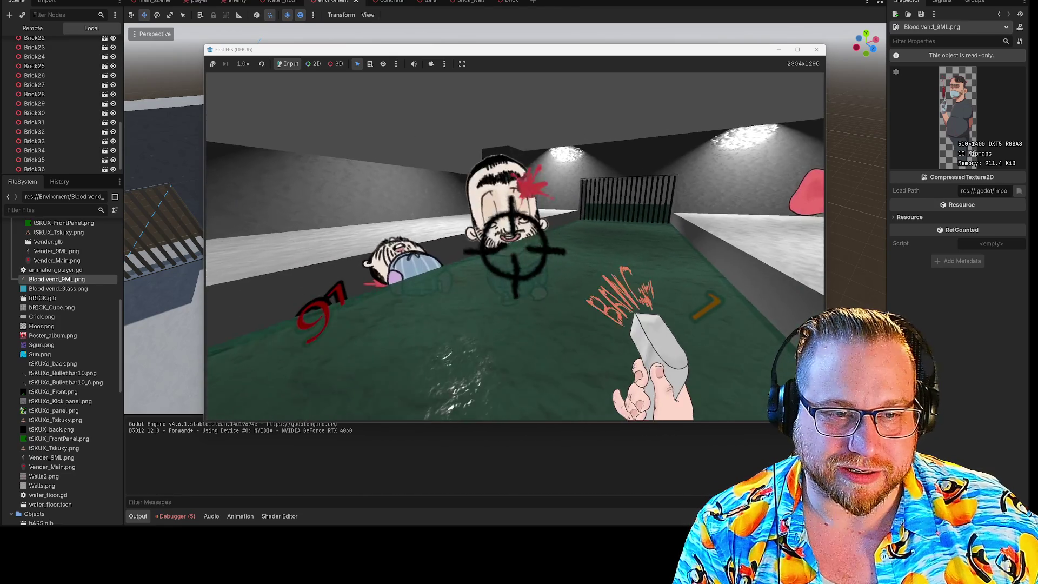
pyautogui.press('w')
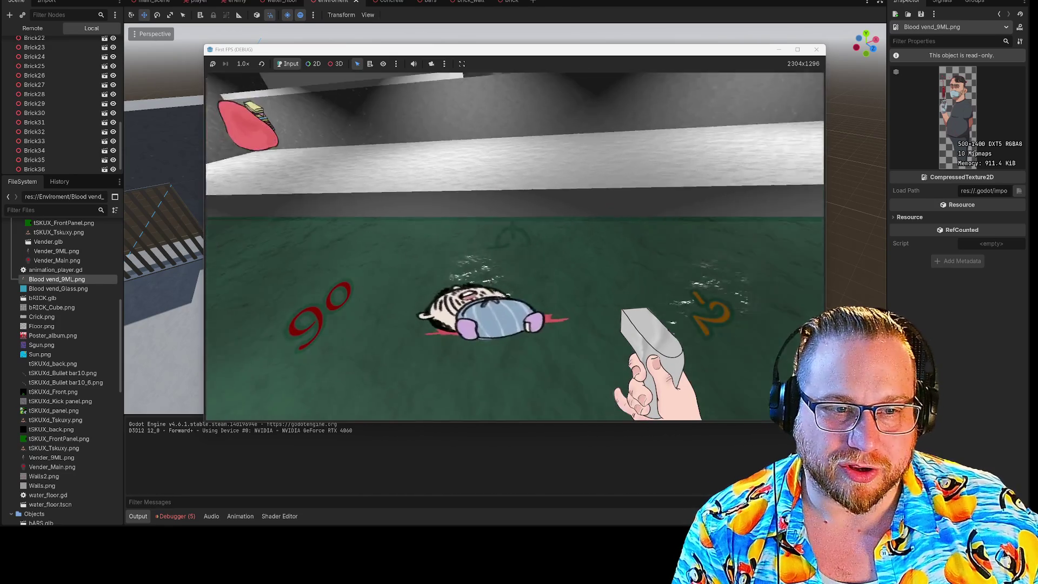
pyautogui.press('w')
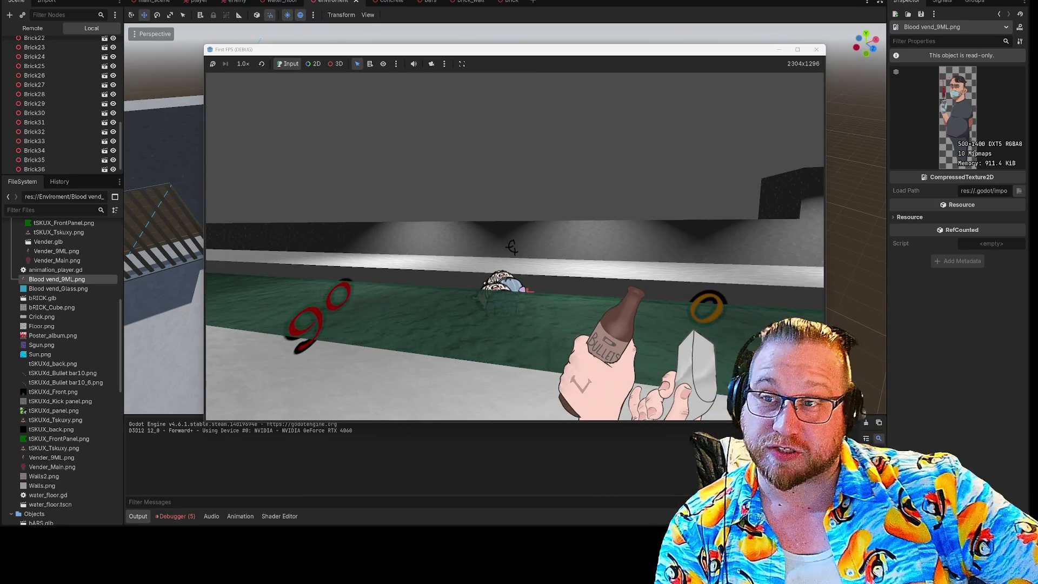
pyautogui.press('w')
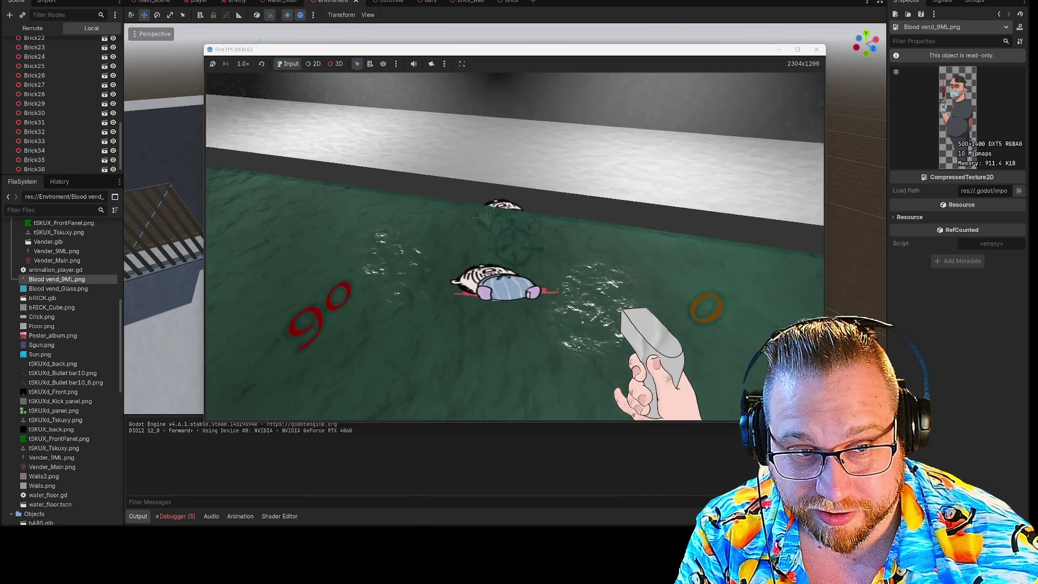
pyautogui.press('r')
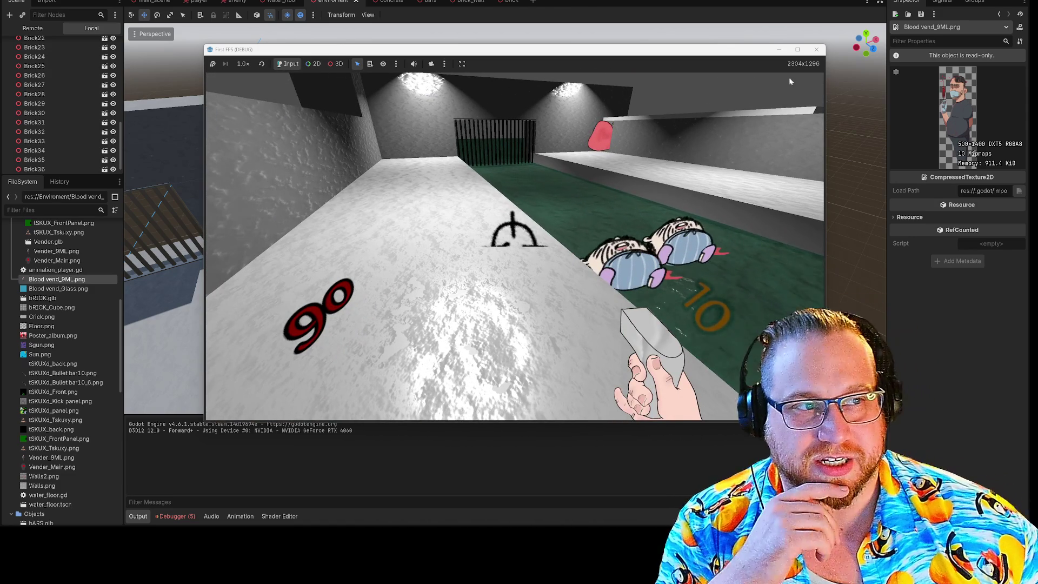
# Stop the game, orbit the viewport to the back wall's grate, and relaunch with F5.
pyautogui.click(816, 49)
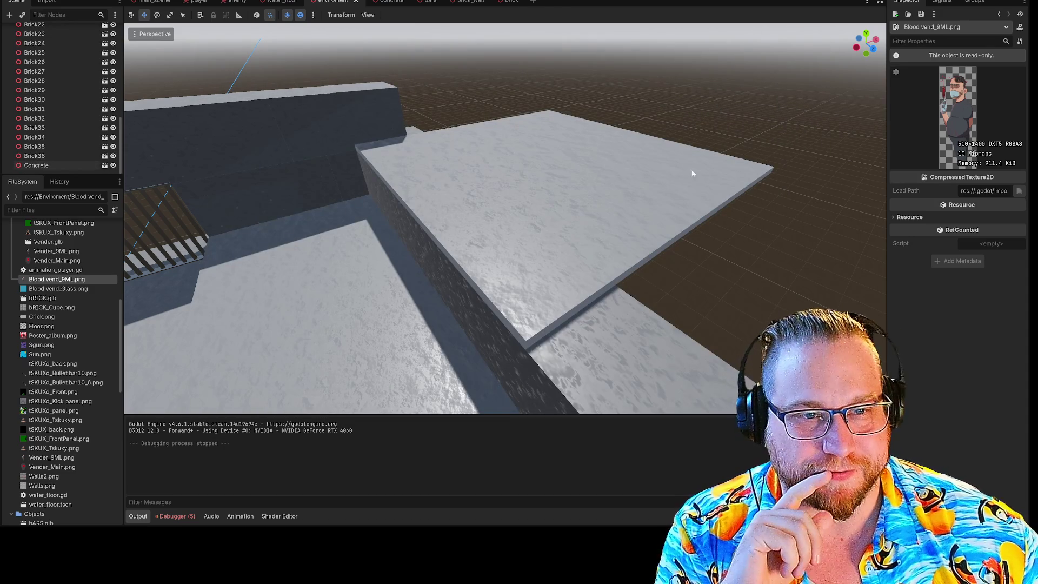
pyautogui.moveTo(776, 124); pyautogui.dragTo(777, 110)
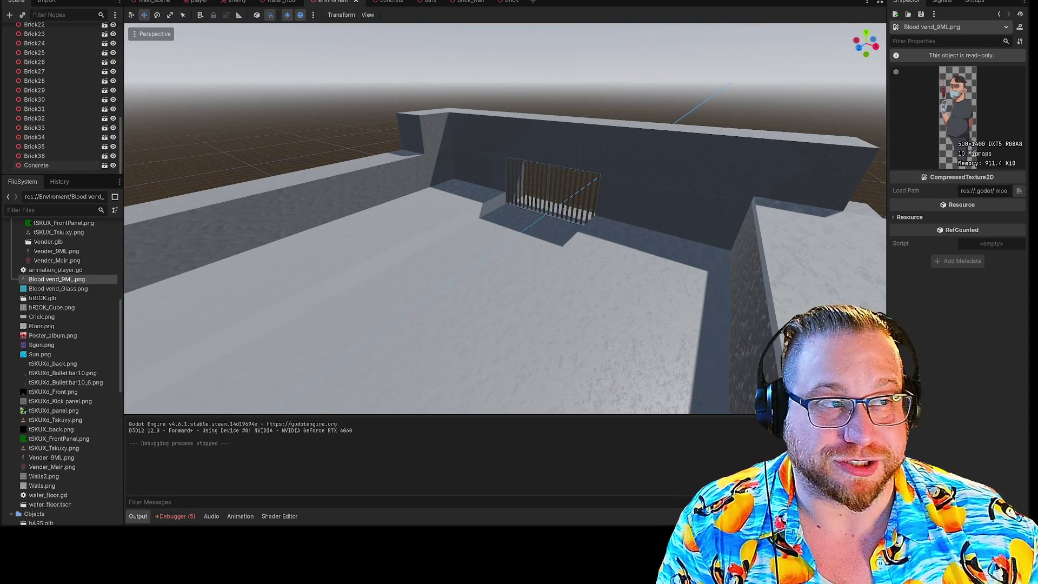
pyautogui.press('F5')
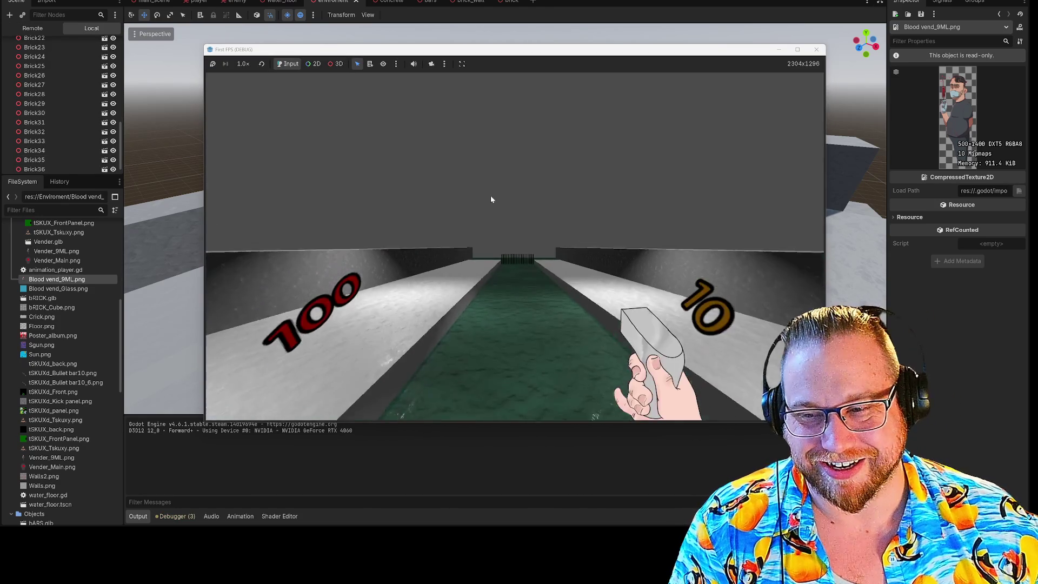
# Walk the player up to the black graffiti on the far wall, then stop the game with F8.
pyautogui.click(491, 195)
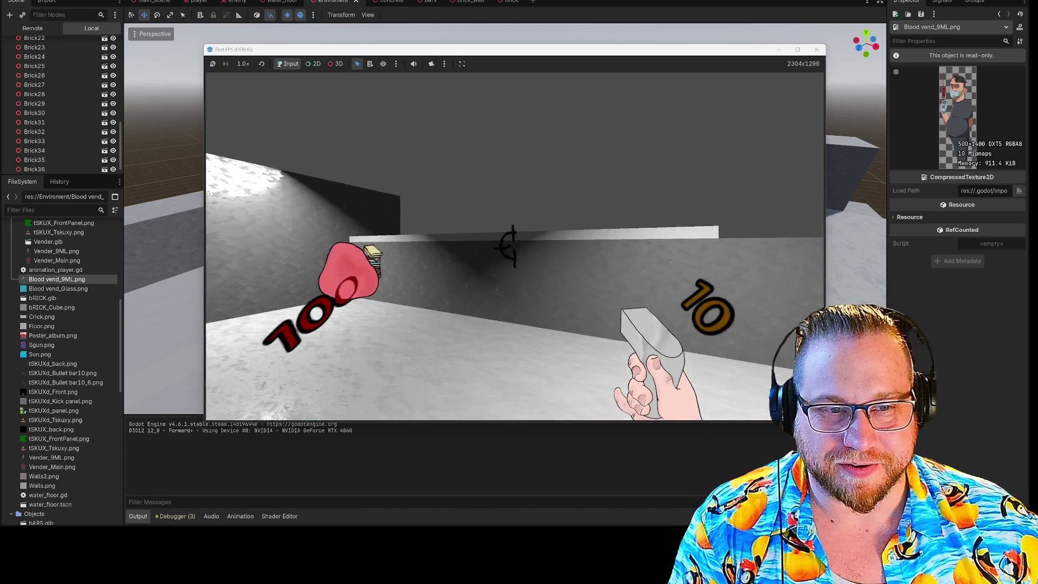
pyautogui.press('s')
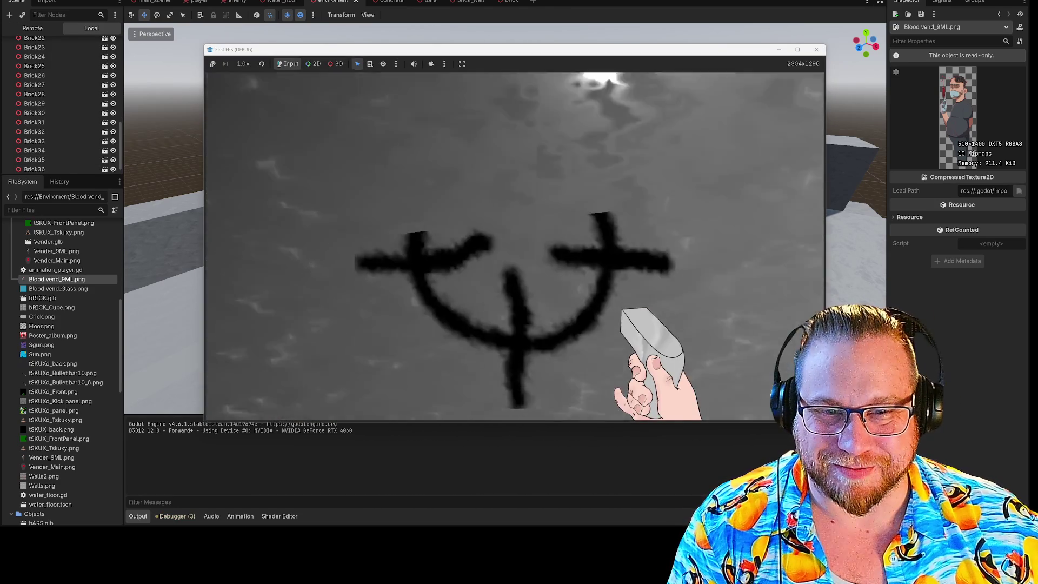
pyautogui.press('w')
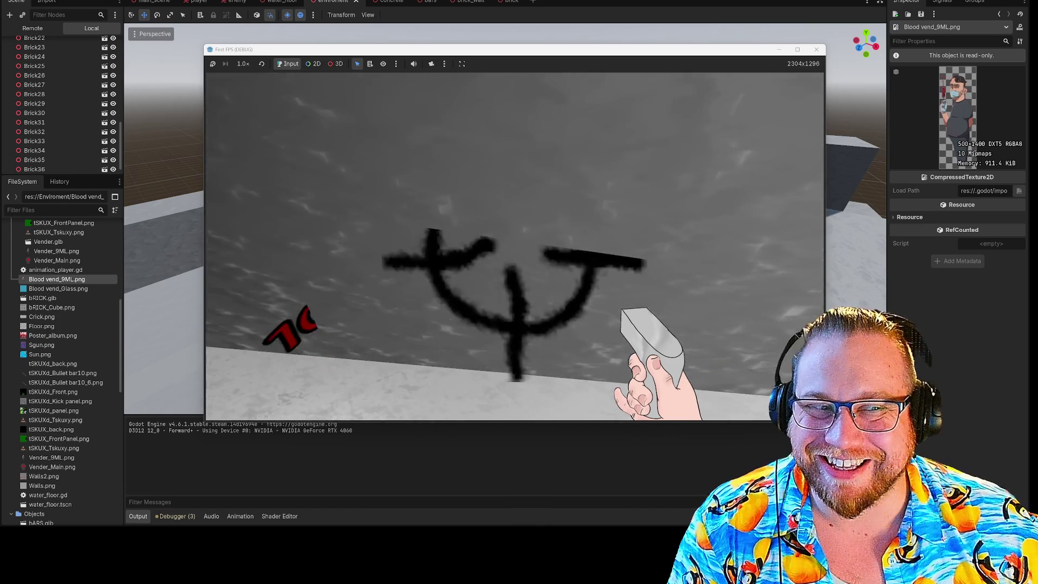
pyautogui.press('w')
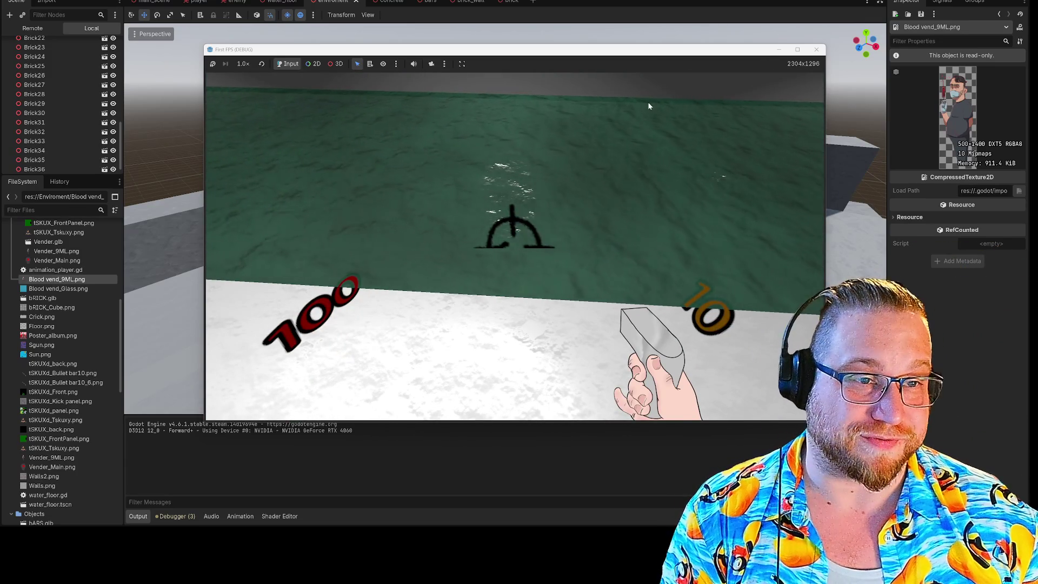
pyautogui.press('F8')
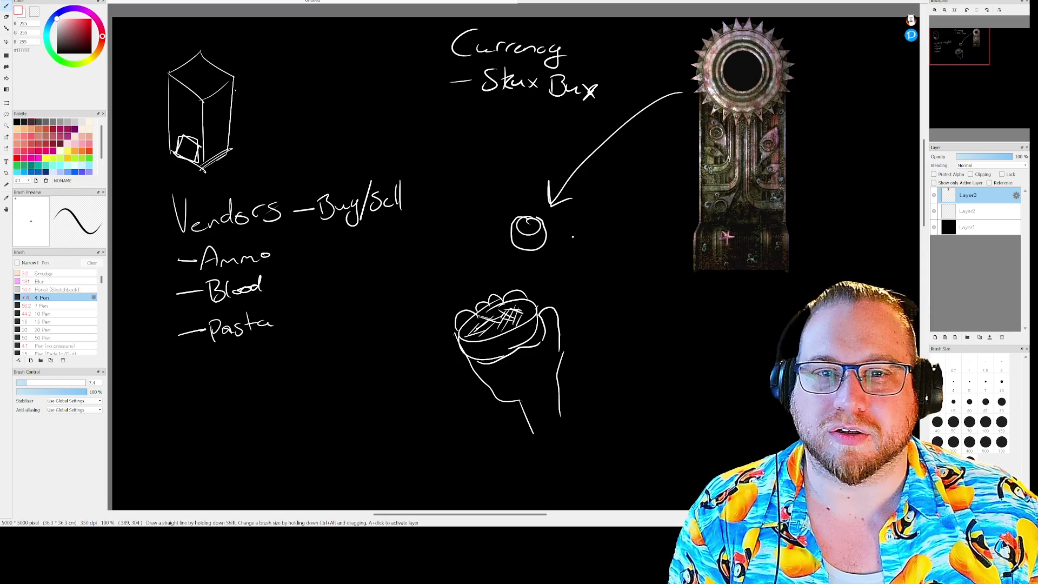
# Paste the gun image on a new layer, delete its white background, and move it beside the hand sketch.
pyautogui.press('x')
pyautogui.hotkey('ctrl', 'v')
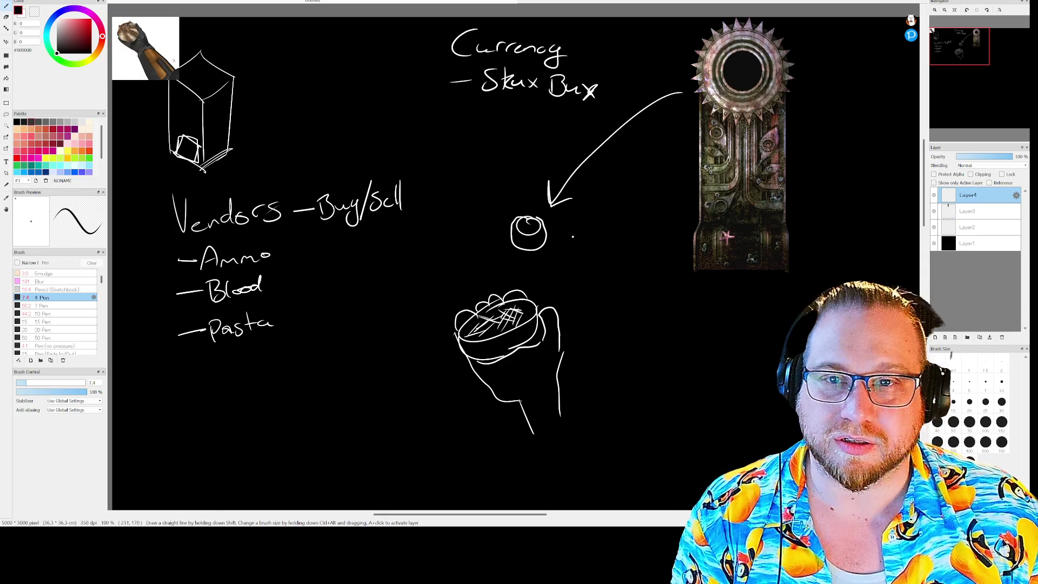
pyautogui.press('v')
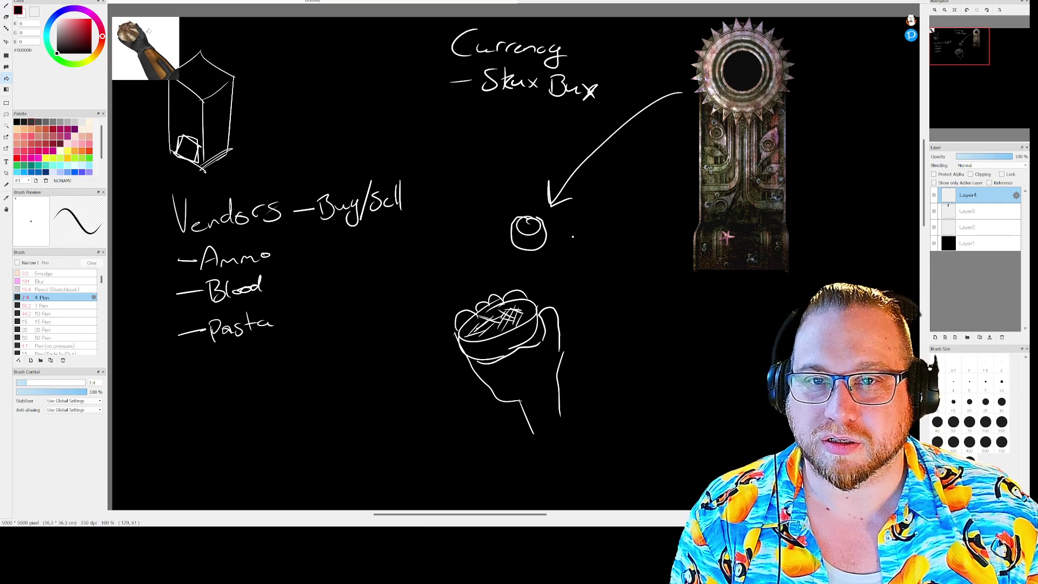
pyautogui.press('Return')
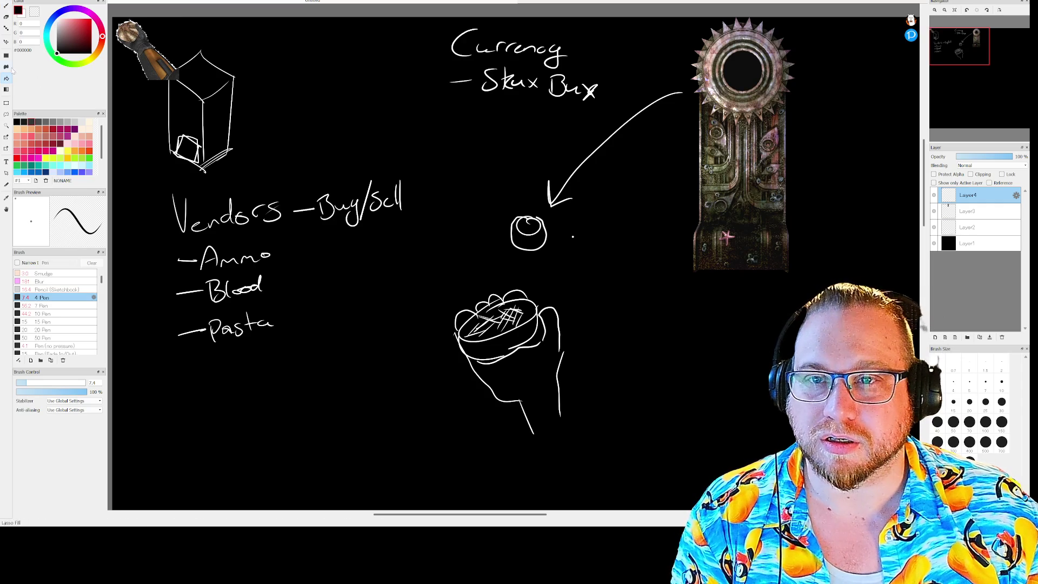
pyautogui.click(7, 41)
pyautogui.moveTo(141, 44)
pyautogui.mouseDown()
pyautogui.moveTo(644, 190)
pyautogui.moveTo(644, 143)
pyautogui.moveTo(654, 277)
pyautogui.moveTo(646, 315)
pyautogui.moveTo(626, 338)
pyautogui.moveTo(640, 347)
pyautogui.moveTo(633, 339)
pyautogui.mouseUp()
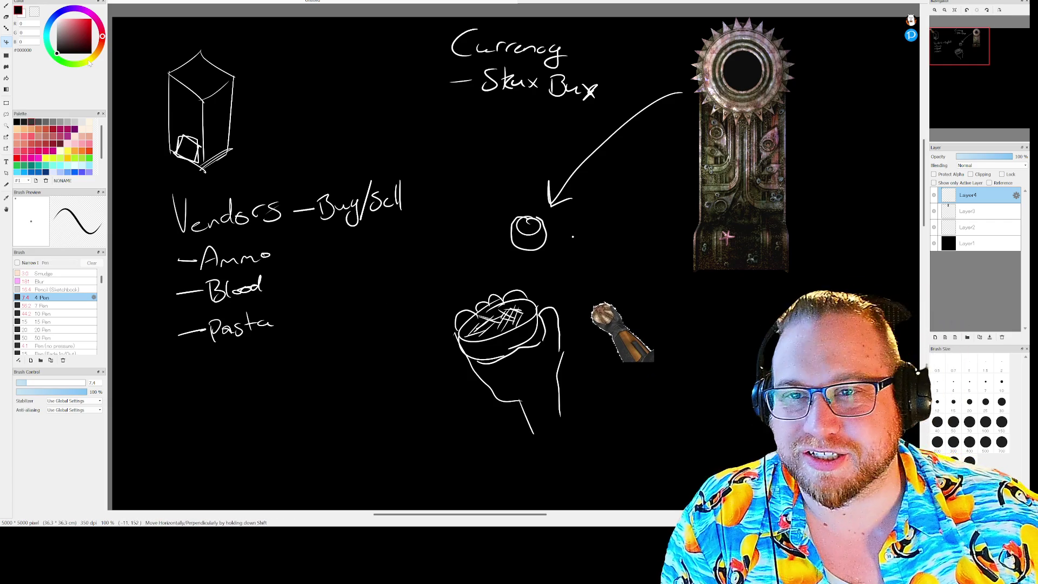
# Scale the gun image up with a free transform, then bring up the Scorn search results.
pyautogui.click(6, 103)
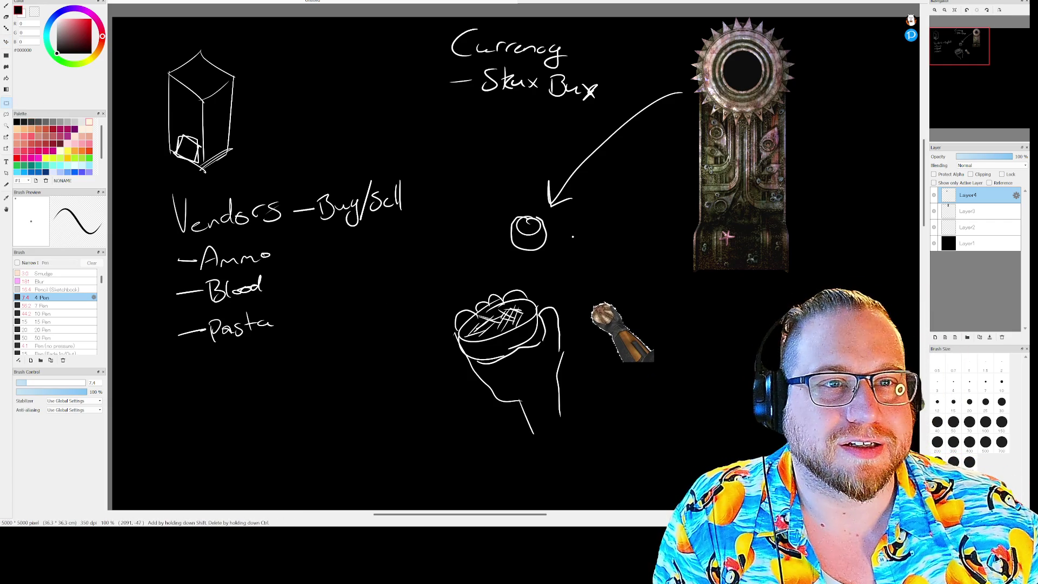
pyautogui.hotkey('ctrl', 't')
pyautogui.moveTo(655, 297)
pyautogui.mouseDown()
pyautogui.moveTo(673, 276)
pyautogui.moveTo(655, 298)
pyautogui.mouseUp()
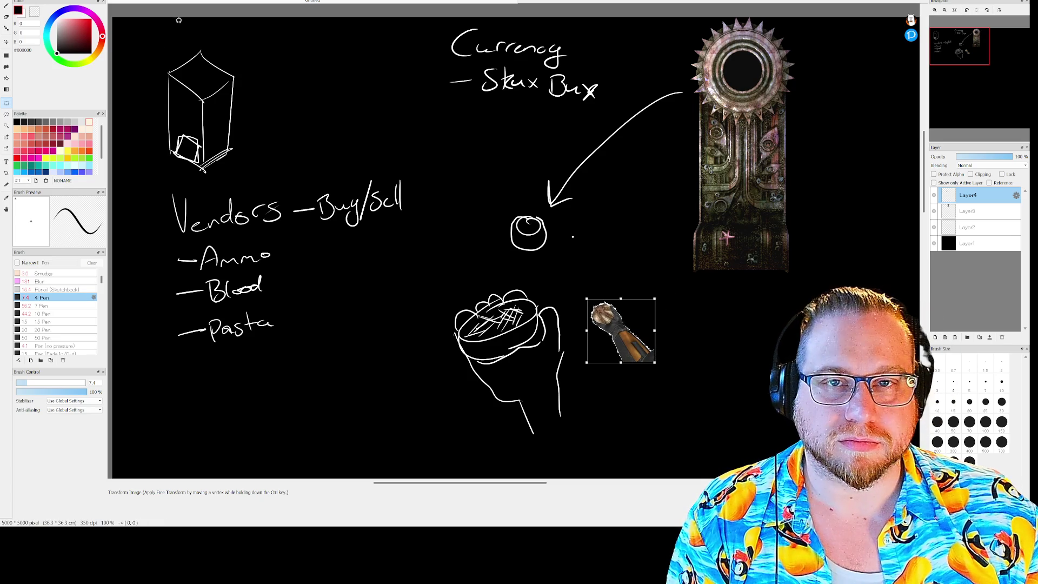
pyautogui.moveTo(656, 298)
pyautogui.mouseDown()
pyautogui.moveTo(702, 269)
pyautogui.moveTo(694, 272)
pyautogui.mouseUp()
pyautogui.moveTo(595, 327); pyautogui.dragTo(616, 337)
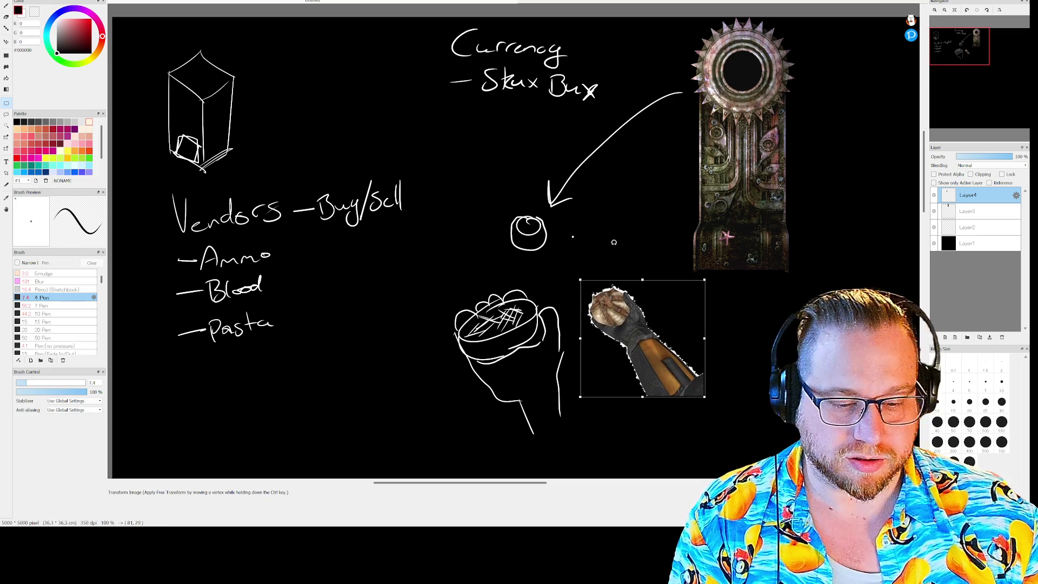
pyautogui.press('Return')
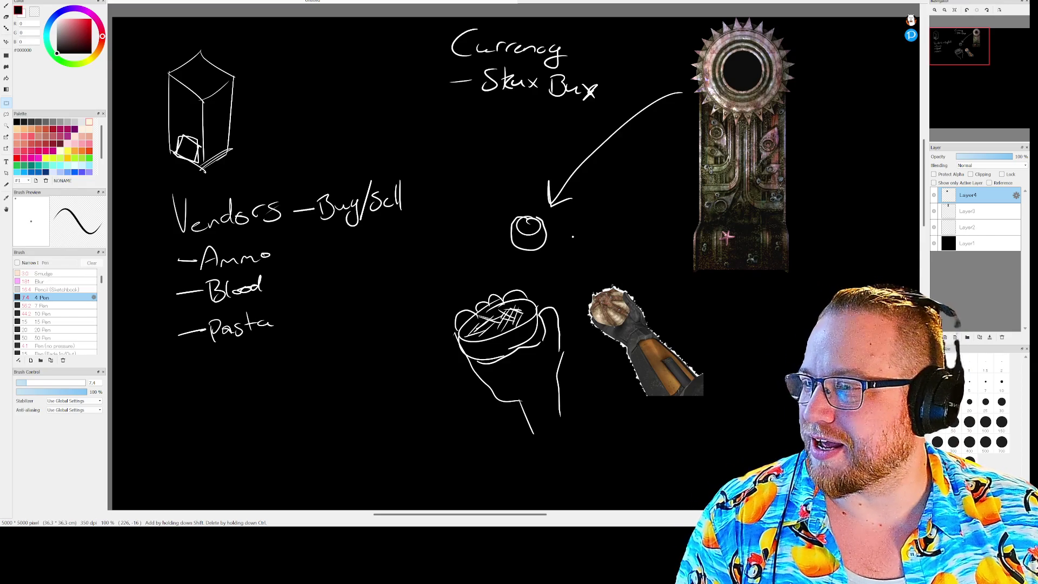
pyautogui.hotkey('alt', 'Tab')
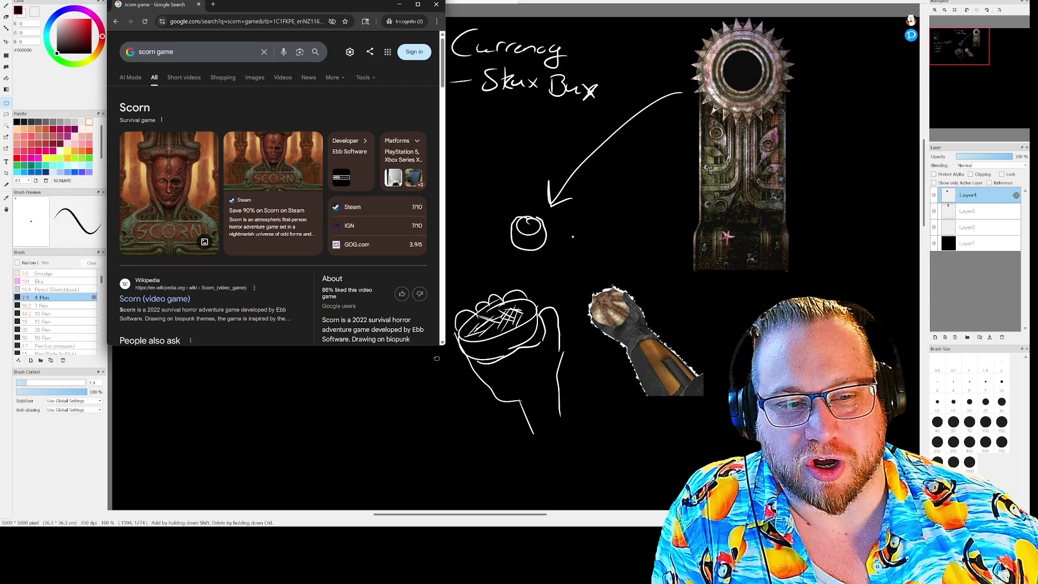
# Enlarge the browser over the canvas and preview the first Scorn image result.
pyautogui.moveTo(443, 346); pyautogui.dragTo(519, 412)
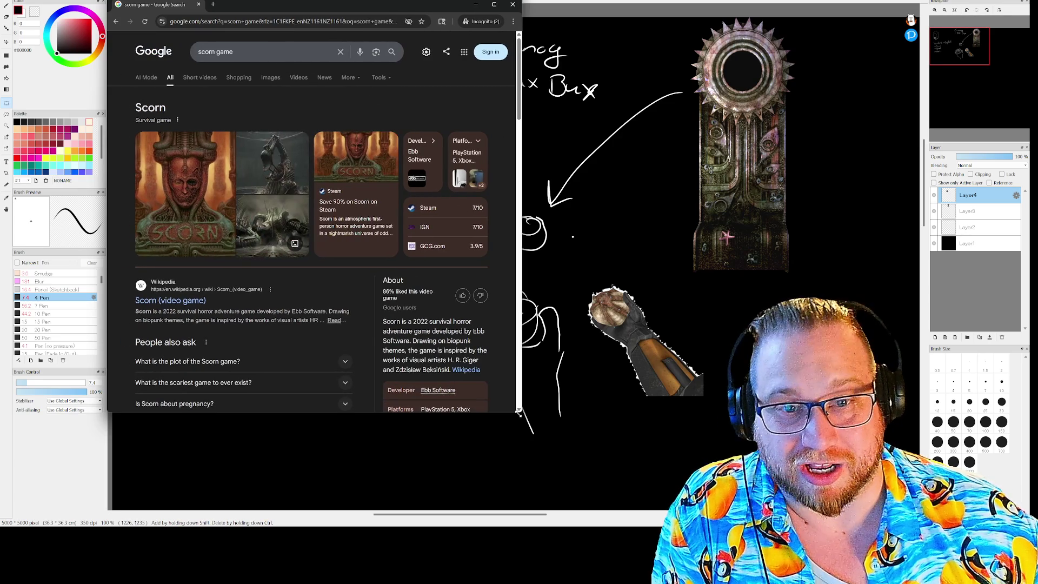
pyautogui.scroll(-3, 431, 303)
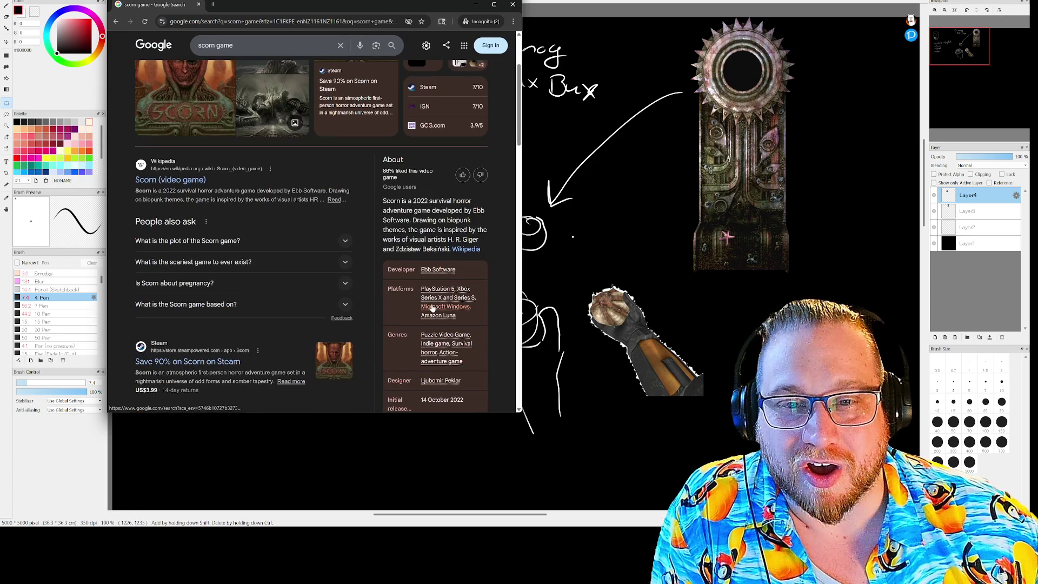
pyautogui.scroll(2, 197, 215)
pyautogui.scroll(1, 198, 215)
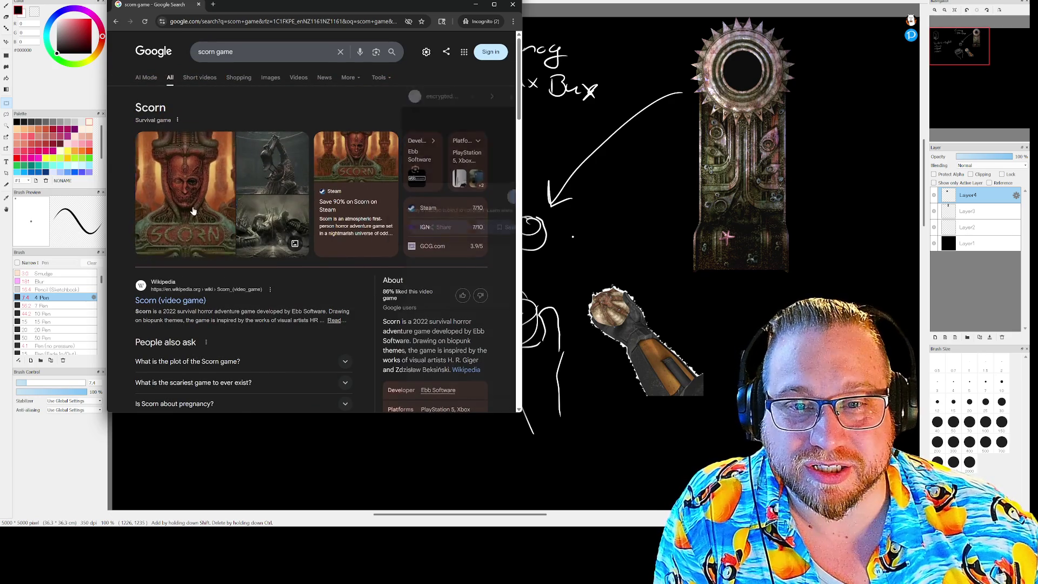
pyautogui.click(198, 216)
# Expand the 'What is the plot of the Scorn game?' answer, then close the browser.
pyautogui.scroll(-5, 510, 284)
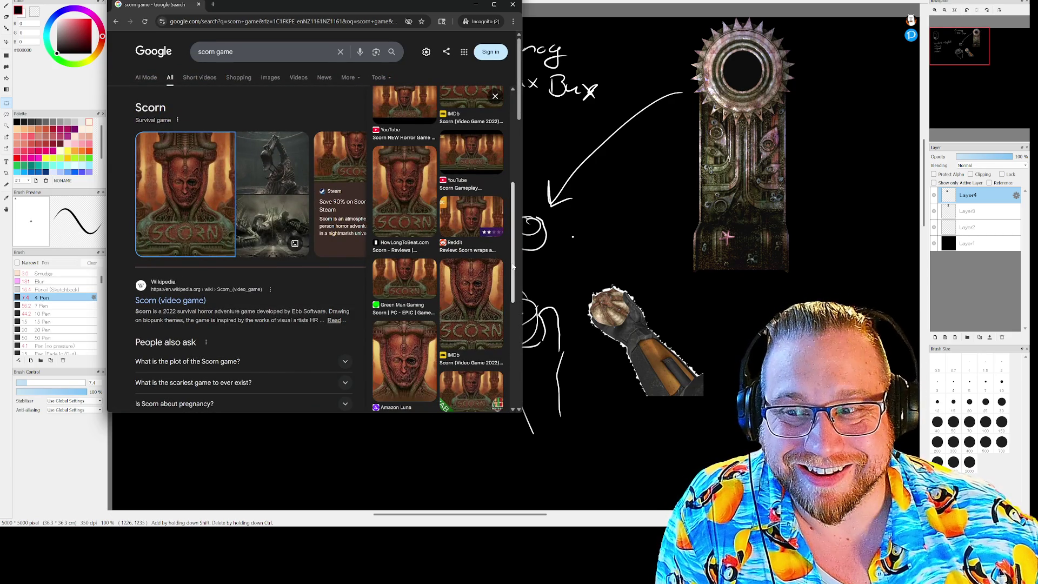
pyautogui.scroll(-5, 513, 265)
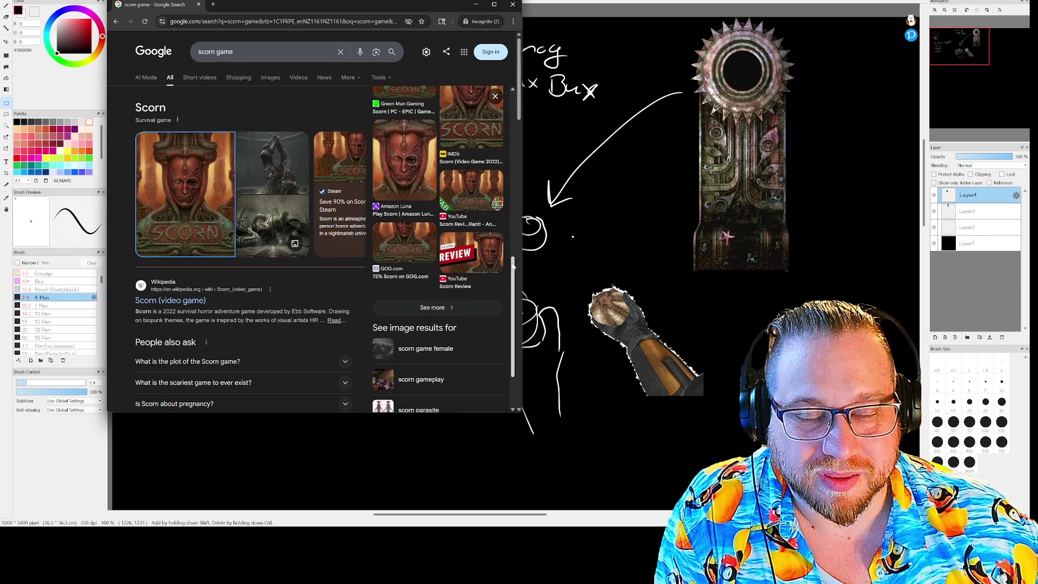
pyautogui.scroll(-4, 288, 369)
pyautogui.scroll(2, 288, 365)
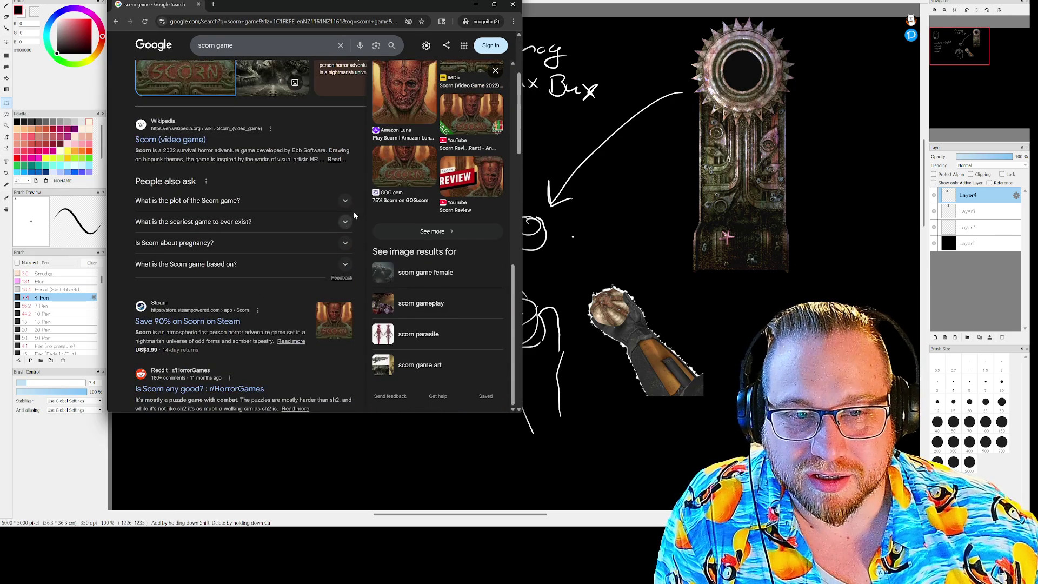
pyautogui.click(345, 204)
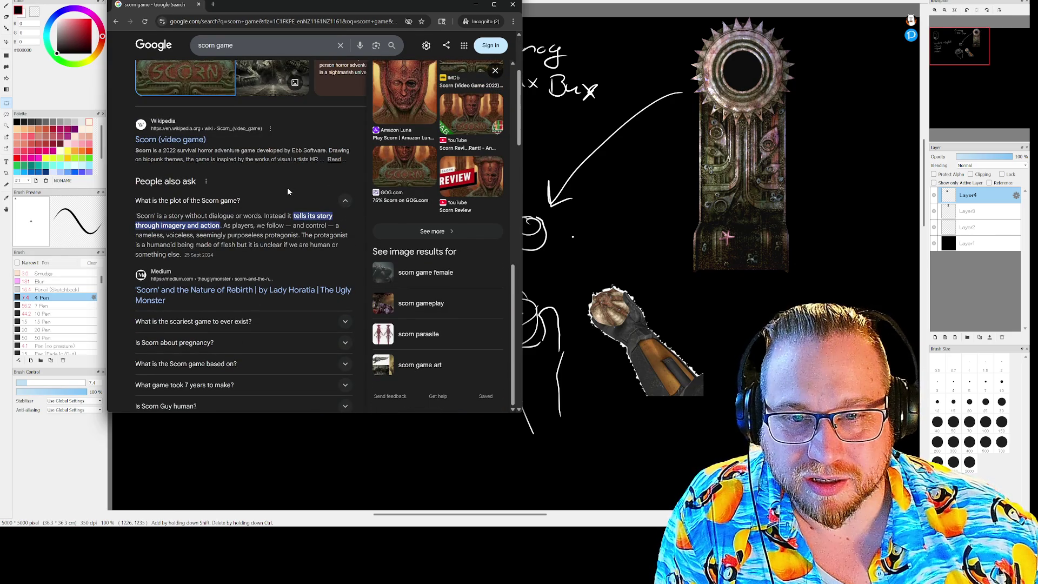
pyautogui.scroll(3, 287, 186)
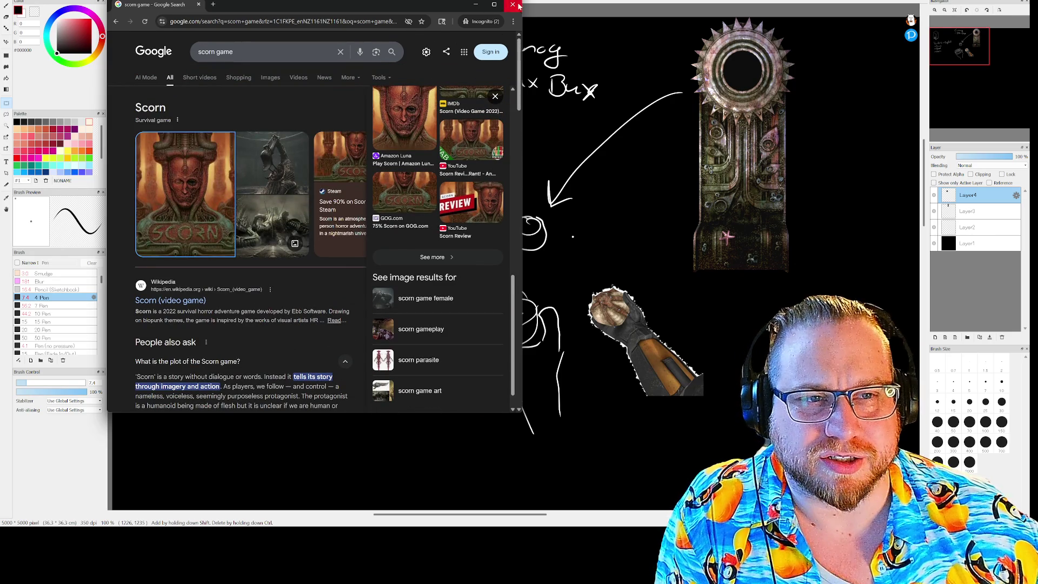
pyautogui.click(513, 5)
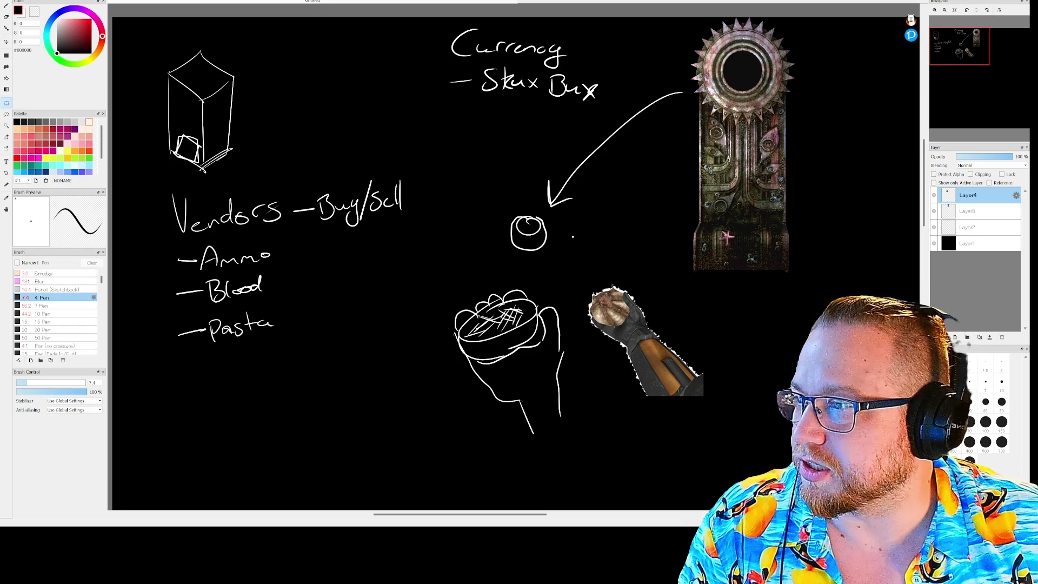
# Paste the copied game corridor screenshot onto the moodboard as new Layer5.
pyautogui.hotkey('ctrl', 'v')
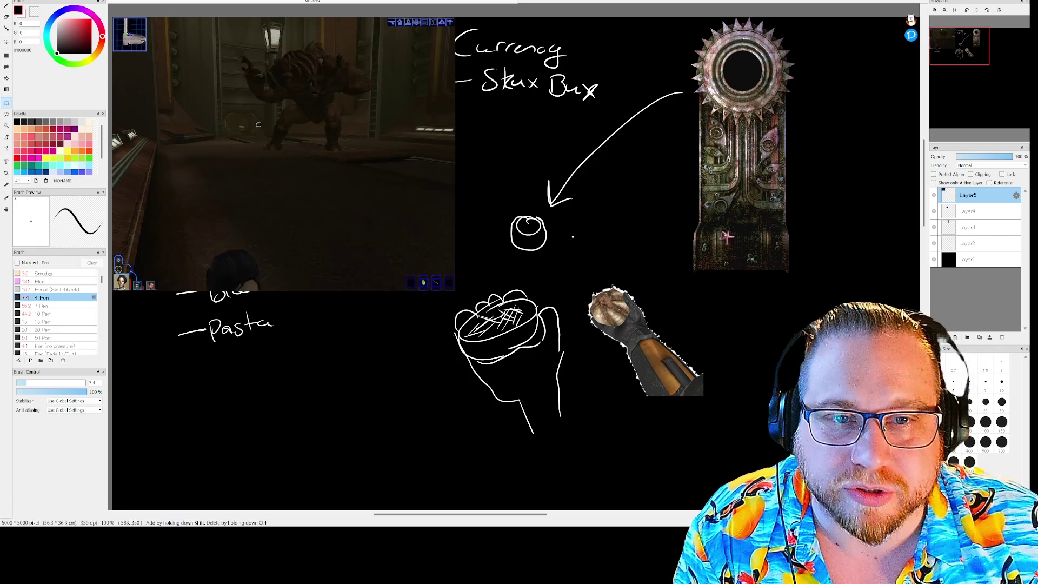
# Move the corridor screenshot beside the pillar image near the top and fine-tune its position.
pyautogui.press('v')
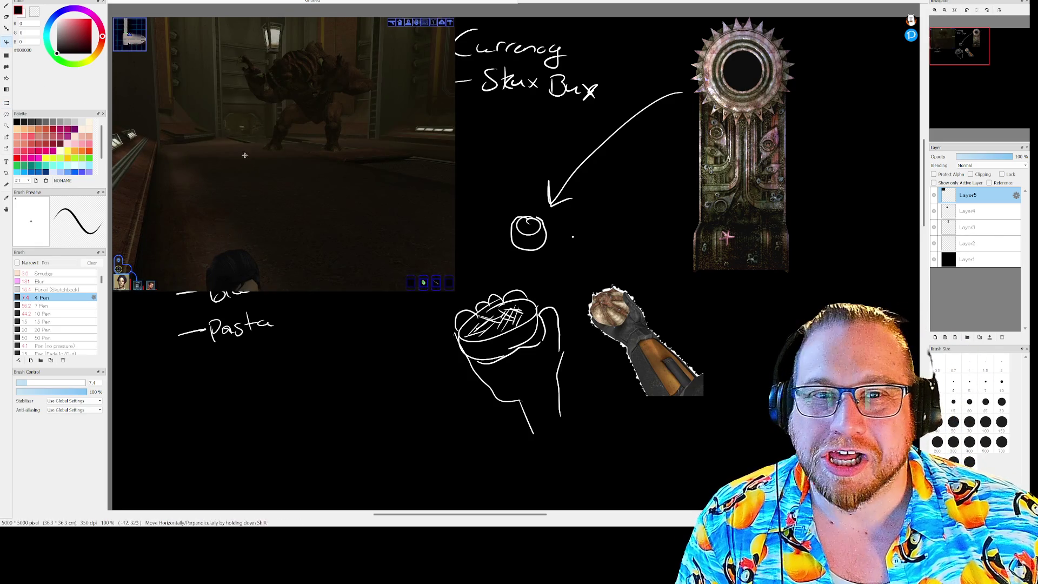
pyautogui.scroll(2, 283, 143)
pyautogui.scroll(-4, 294, 140)
pyautogui.moveTo(296, 139)
pyautogui.mouseDown()
pyautogui.moveTo(653, 172)
pyautogui.moveTo(697, 145)
pyautogui.mouseUp()
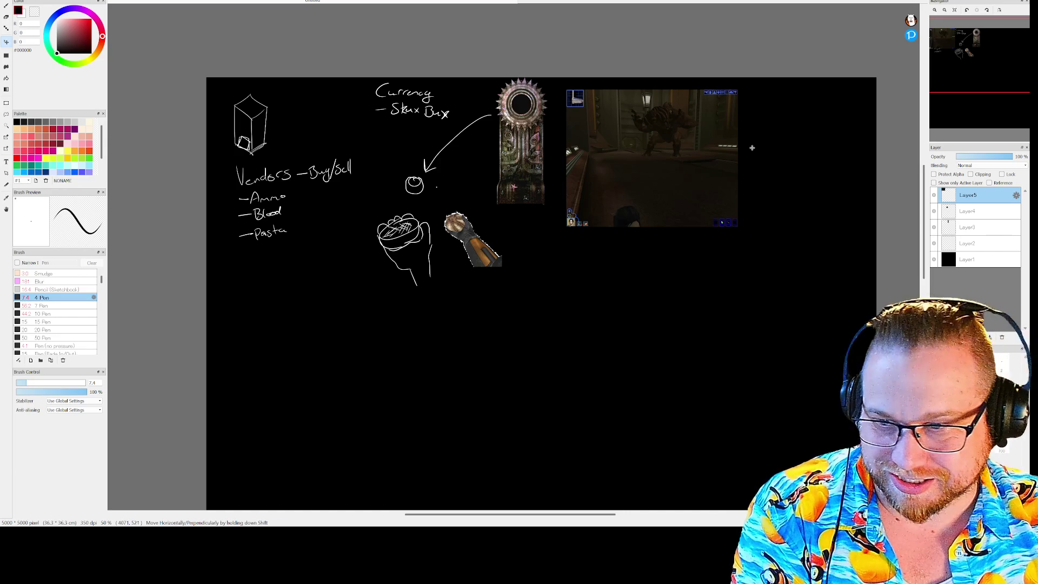
pyautogui.scroll(-2, 749, 132)
pyautogui.scroll(3, 744, 151)
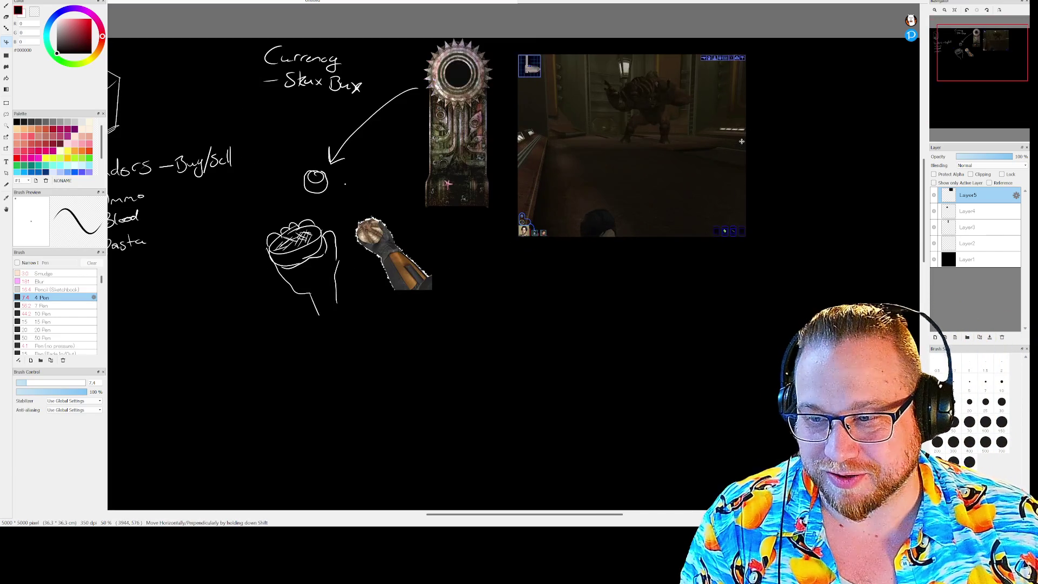
pyautogui.moveTo(746, 168)
pyautogui.mouseDown()
pyautogui.moveTo(703, 215)
pyautogui.moveTo(750, 172)
pyautogui.mouseUp()
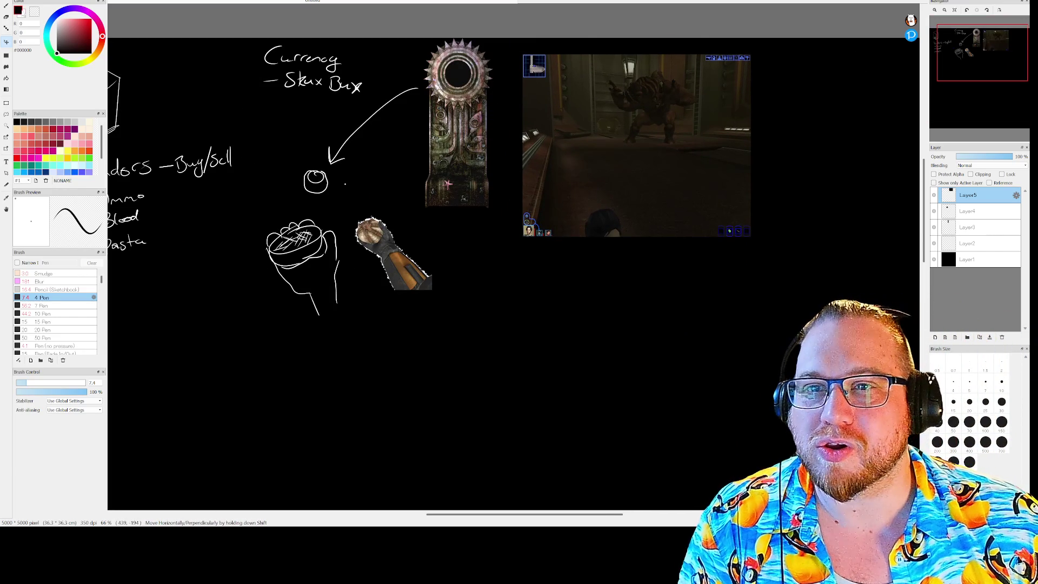
pyautogui.moveTo(382, 27)
pyautogui.mouseDown()
pyautogui.moveTo(288, 31)
pyautogui.moveTo(399, 26)
pyautogui.moveTo(386, 23)
pyautogui.mouseUp()
pyautogui.scroll(5, 454, 143)
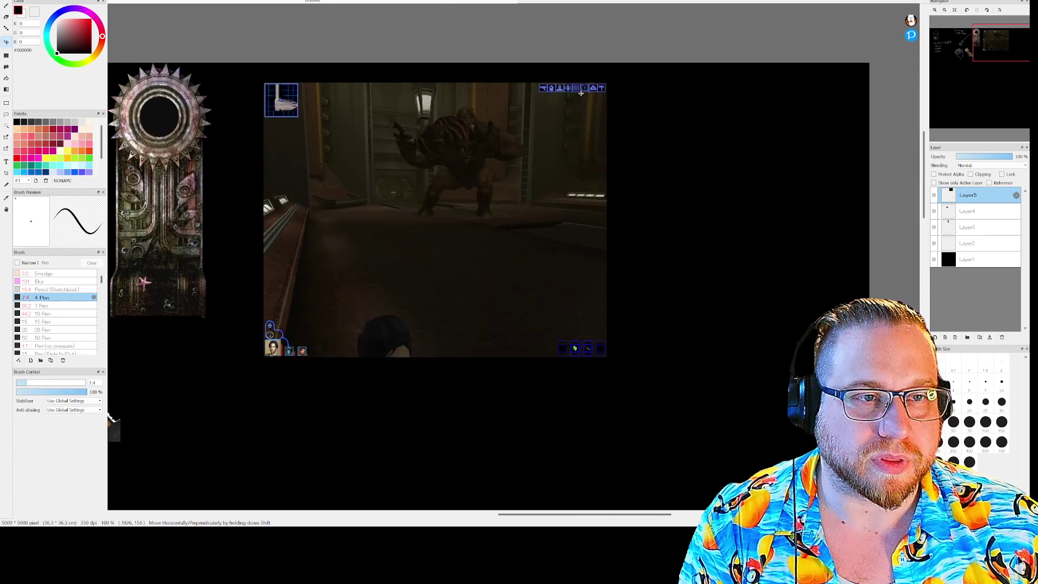
pyautogui.scroll(2, 454, 144)
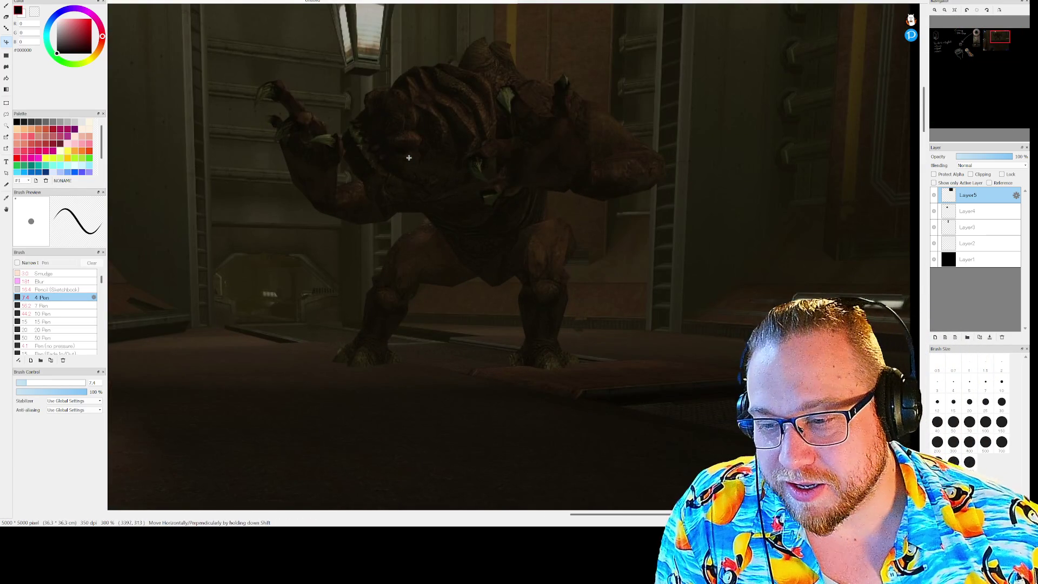
pyautogui.scroll(-3, 431, 223)
pyautogui.scroll(2, 430, 223)
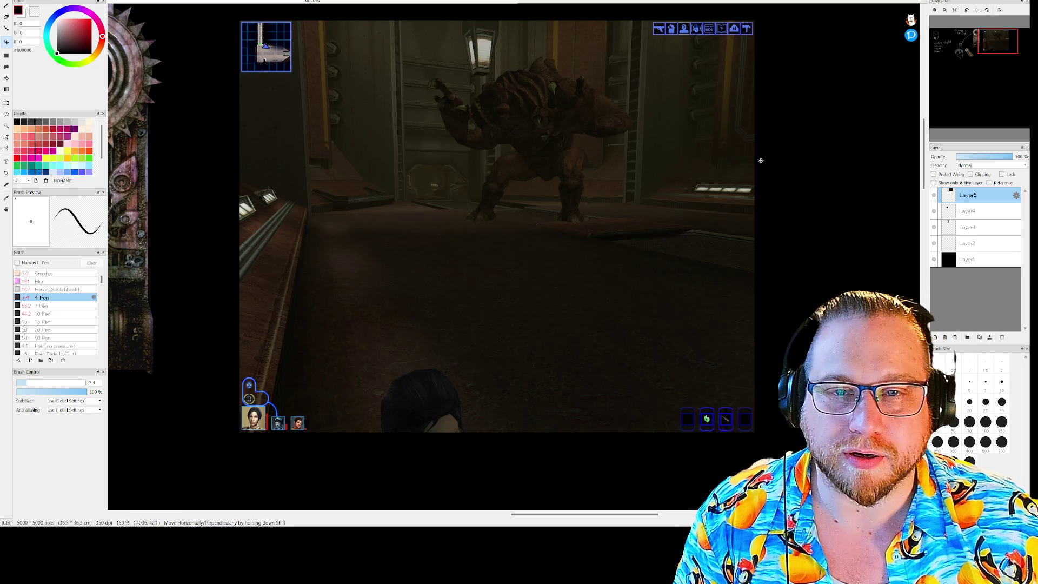
# Try the Rancor Pit picture at top left, delete it, then paste the rancor creature picture.
pyautogui.hotkey('ctrl', 'shift', 'n')
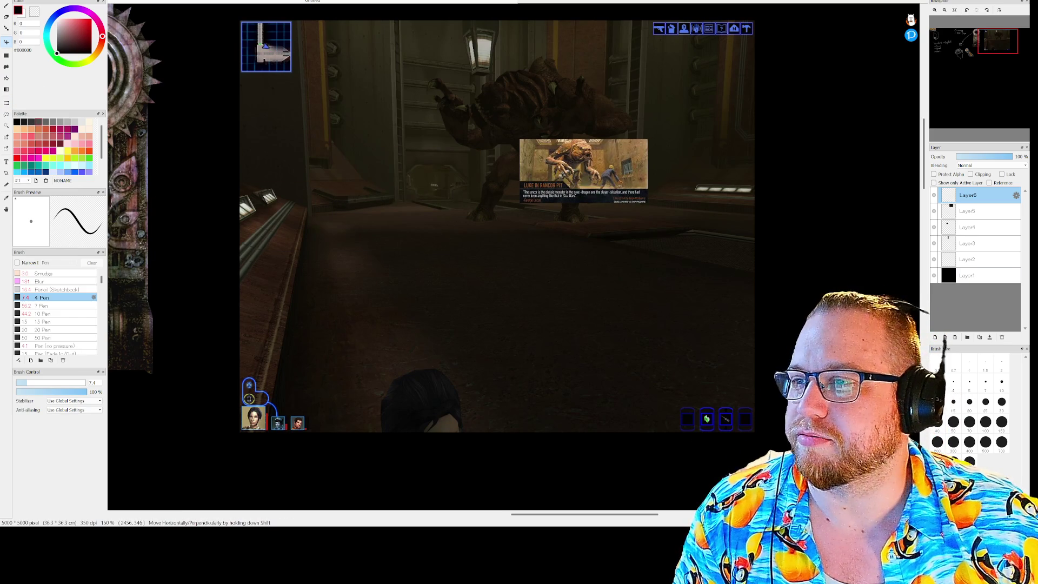
pyautogui.moveTo(608, 157)
pyautogui.mouseDown()
pyautogui.moveTo(491, 177)
pyautogui.moveTo(304, 141)
pyautogui.moveTo(251, 100)
pyautogui.moveTo(236, 116)
pyautogui.mouseUp()
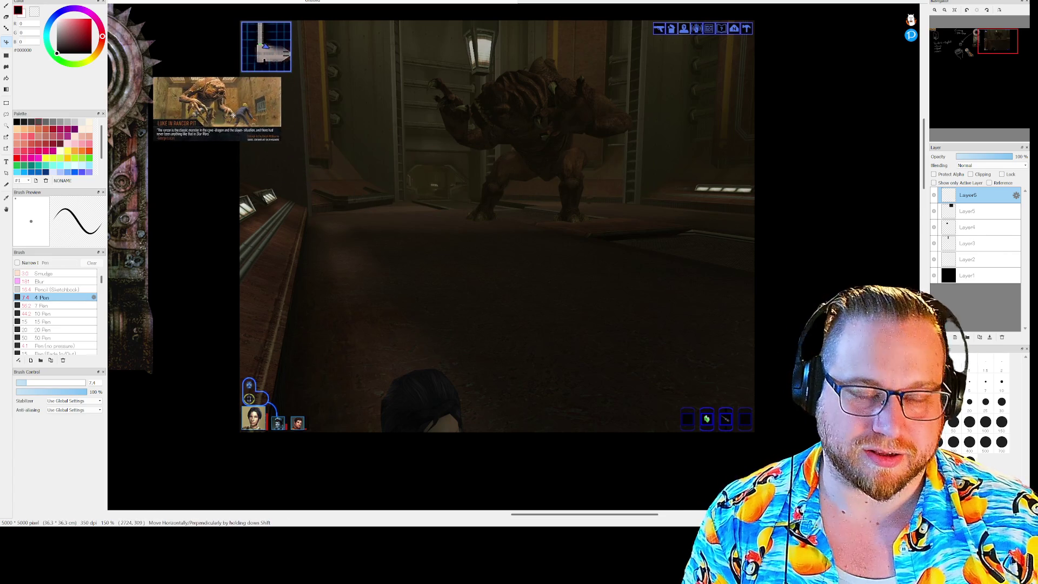
pyautogui.press('Delete')
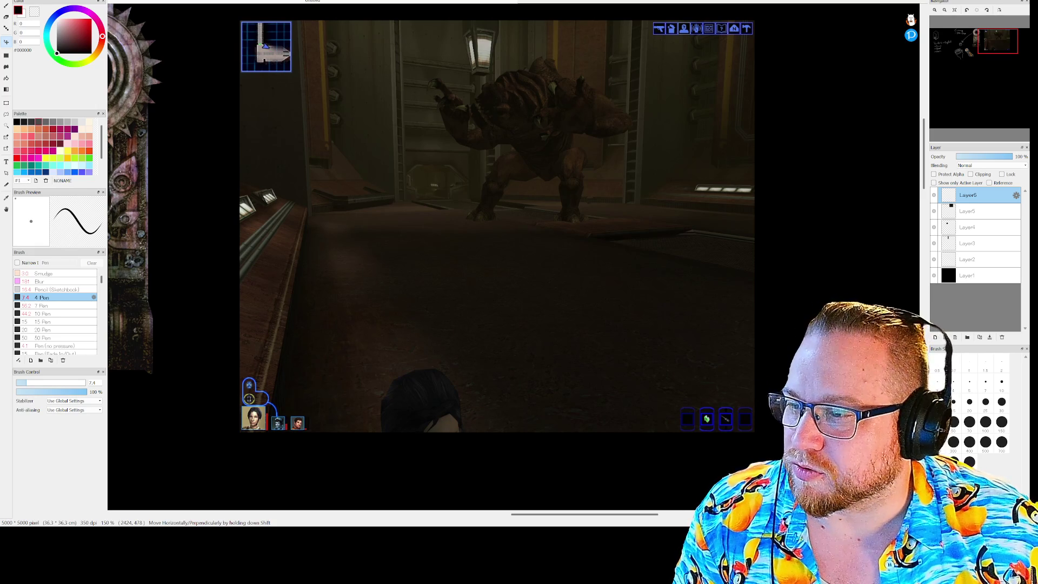
pyautogui.hotkey('ctrl', 'shift', 'n')
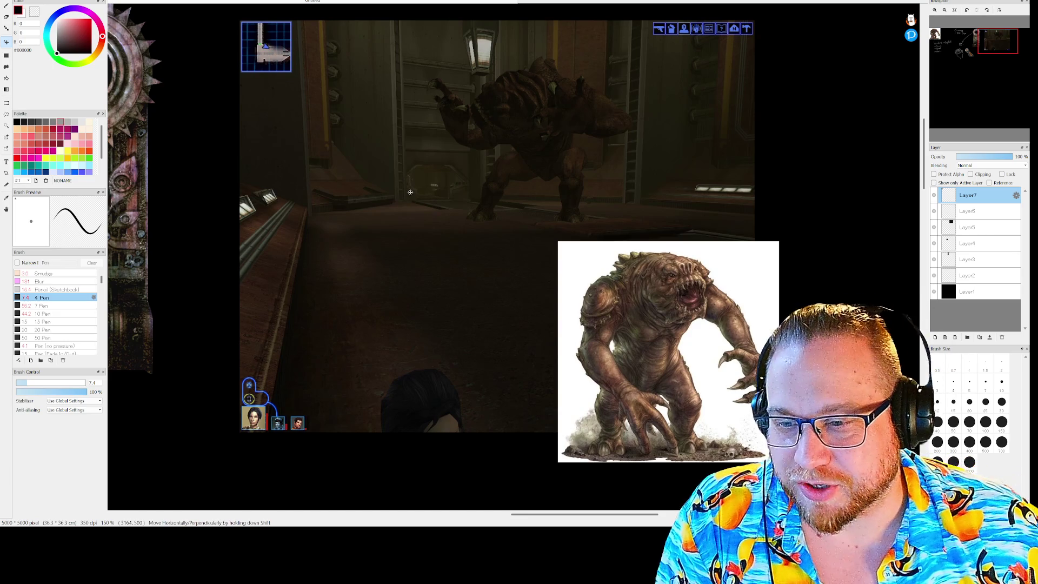
# Clear the white background around the rancor creature with a single fill, undoing the patchy first try.
pyautogui.click(6, 78)
pyautogui.click(588, 262)
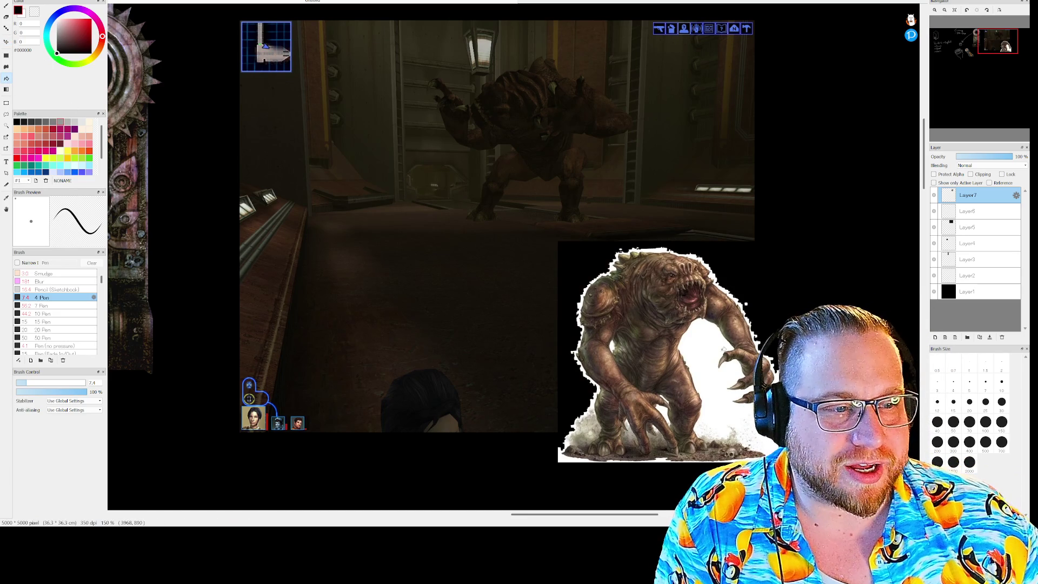
pyautogui.click(703, 343)
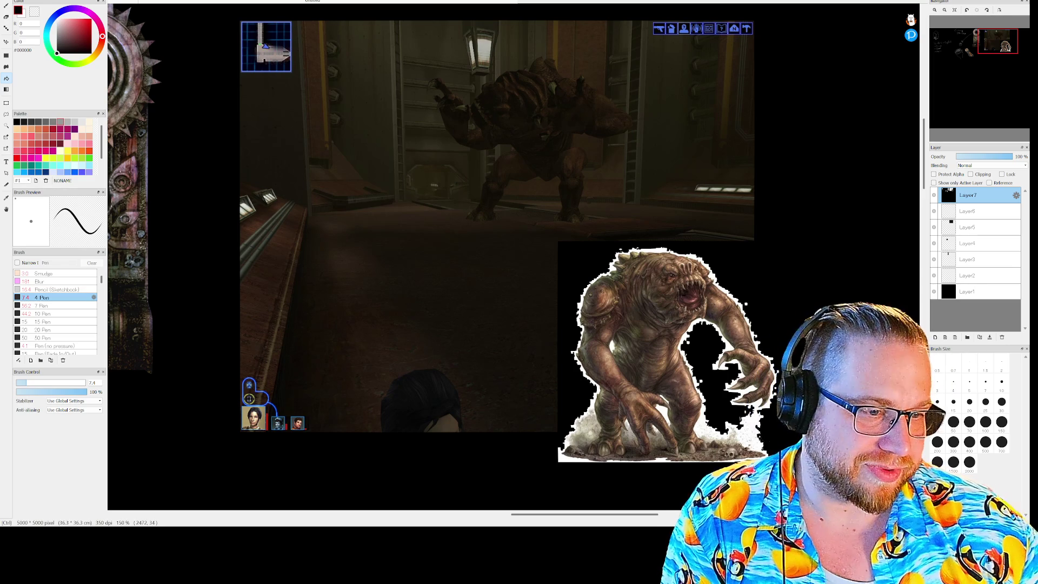
pyautogui.hotkey('ctrl', 'z')
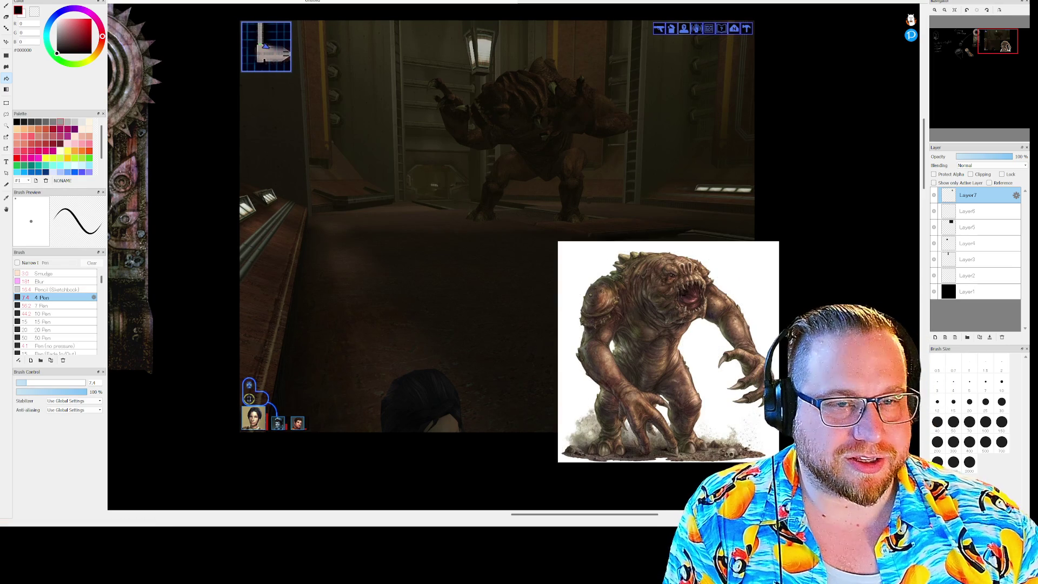
pyautogui.click(575, 257)
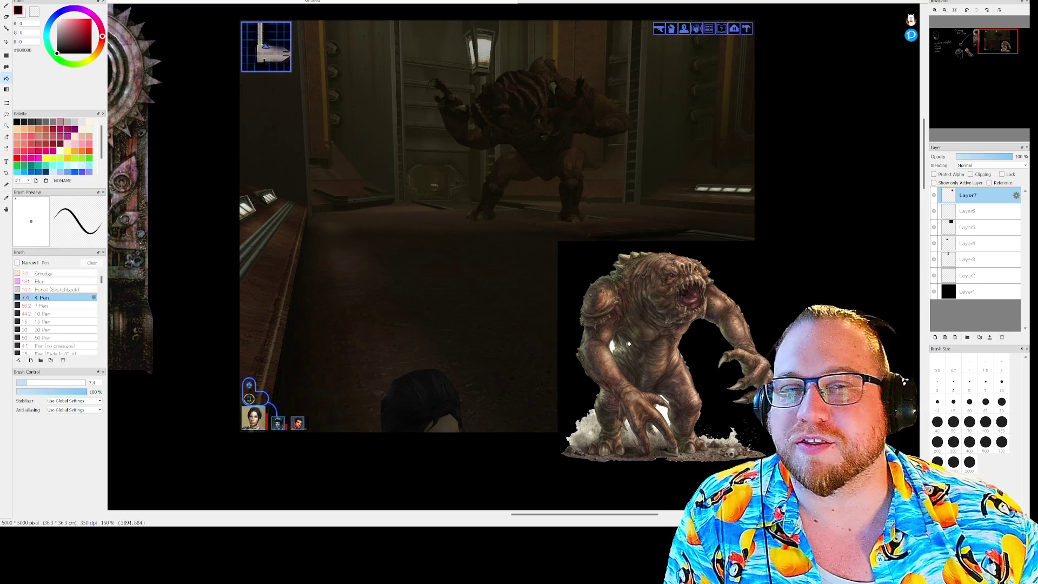
pyautogui.moveTo(986, 43)
pyautogui.moveTo(985, 44)
pyautogui.mouseDown()
pyautogui.moveTo(962, 46)
pyautogui.moveTo(1004, 51)
pyautogui.mouseUp()
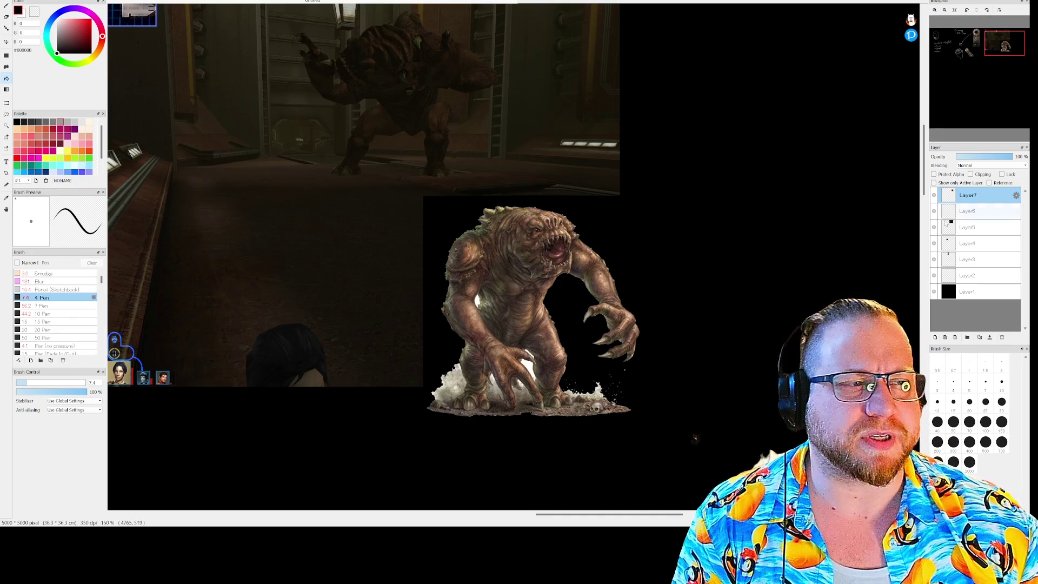
# Add empty Layer8 on top, select Layer2, and view the currency sketch and pillar image.
pyautogui.click(935, 338)
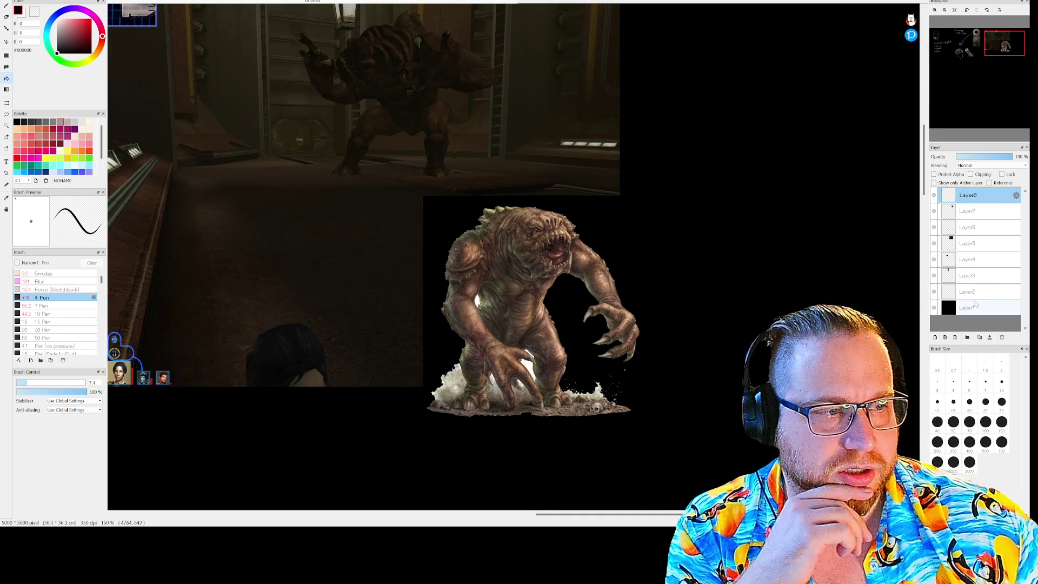
pyautogui.click(973, 292)
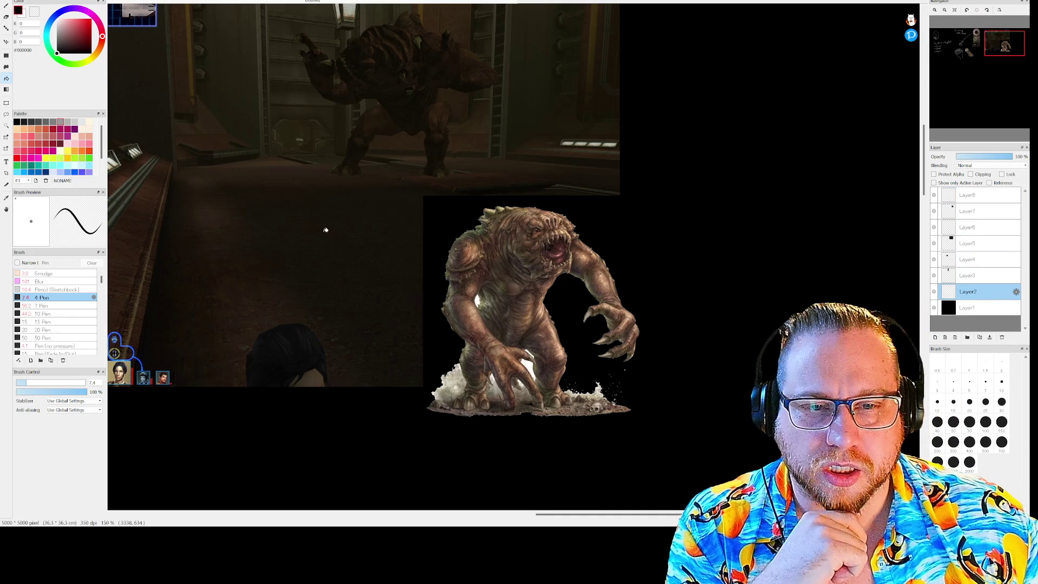
pyautogui.moveTo(1003, 57)
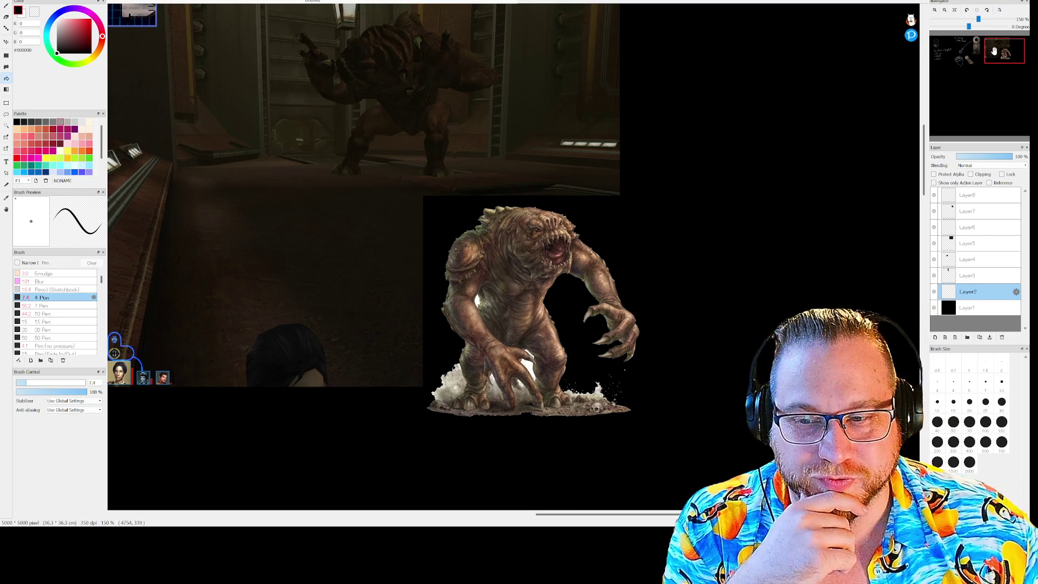
pyautogui.moveTo(998, 55); pyautogui.dragTo(967, 51)
pyautogui.scroll(-3, 672, 167)
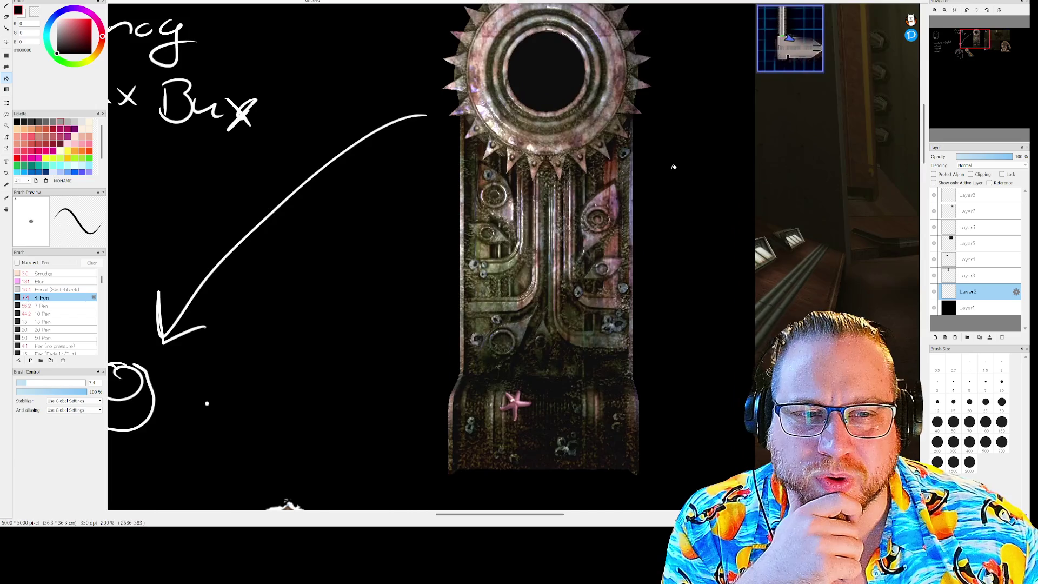
pyautogui.scroll(1, 679, 186)
pyautogui.scroll(-1, 695, 235)
pyautogui.scroll(-1, 441, 192)
pyautogui.scroll(1, 385, 172)
pyautogui.scroll(-1, 385, 171)
pyautogui.scroll(1, 543, 234)
pyautogui.scroll(1, 500, 216)
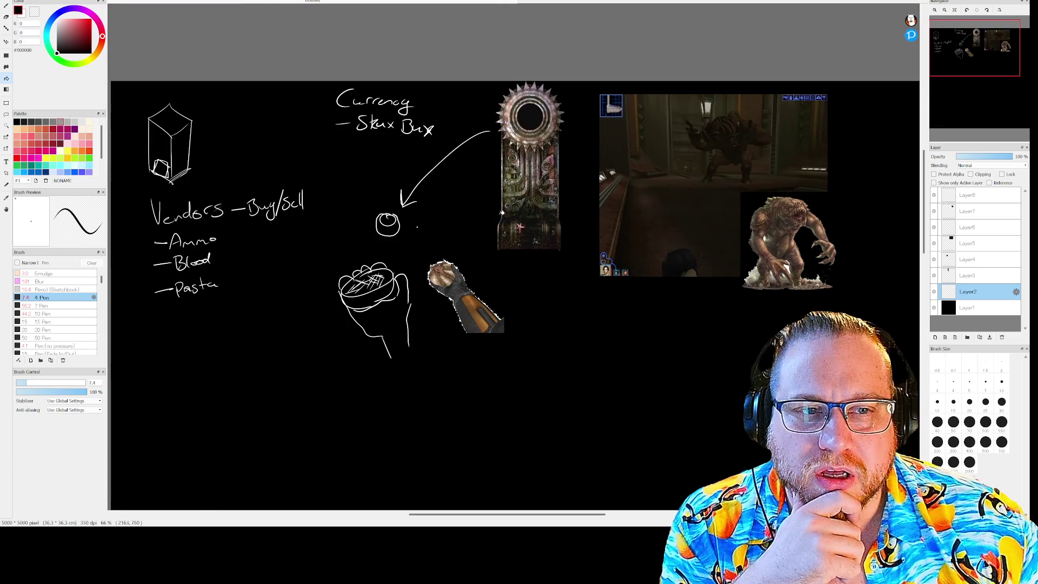
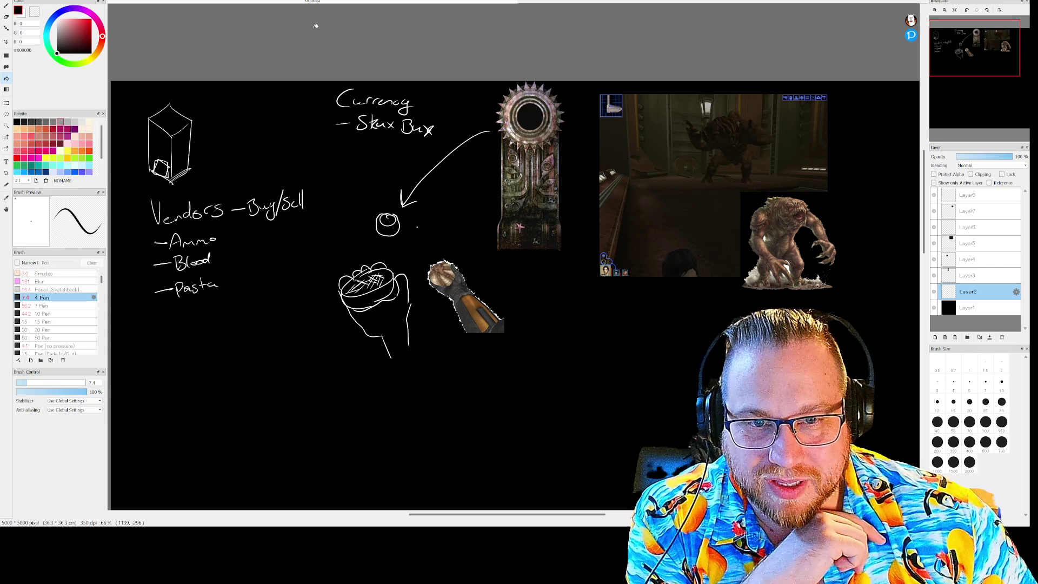
# Save the FireAlpaca vendor sketch as 'Visula sthign.mdp' and switch to the Godot editor.
pyautogui.click(28, 2)
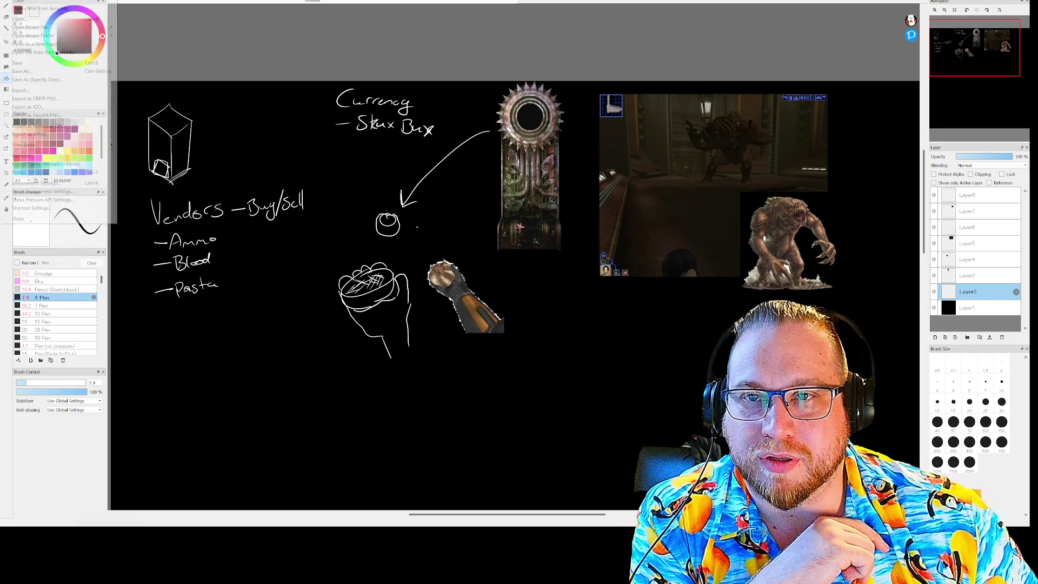
pyautogui.click(27, 73)
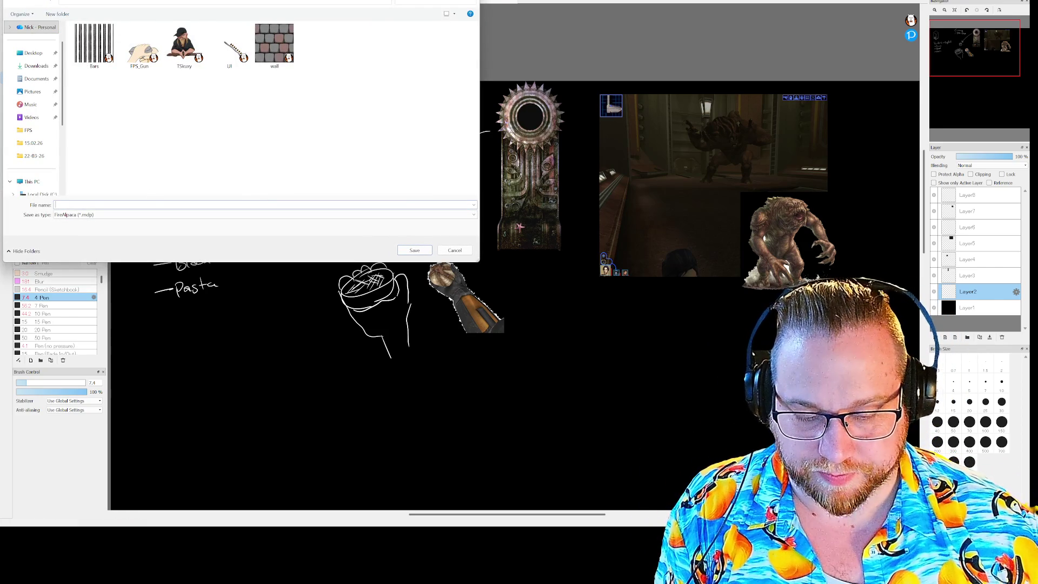
pyautogui.write('V')
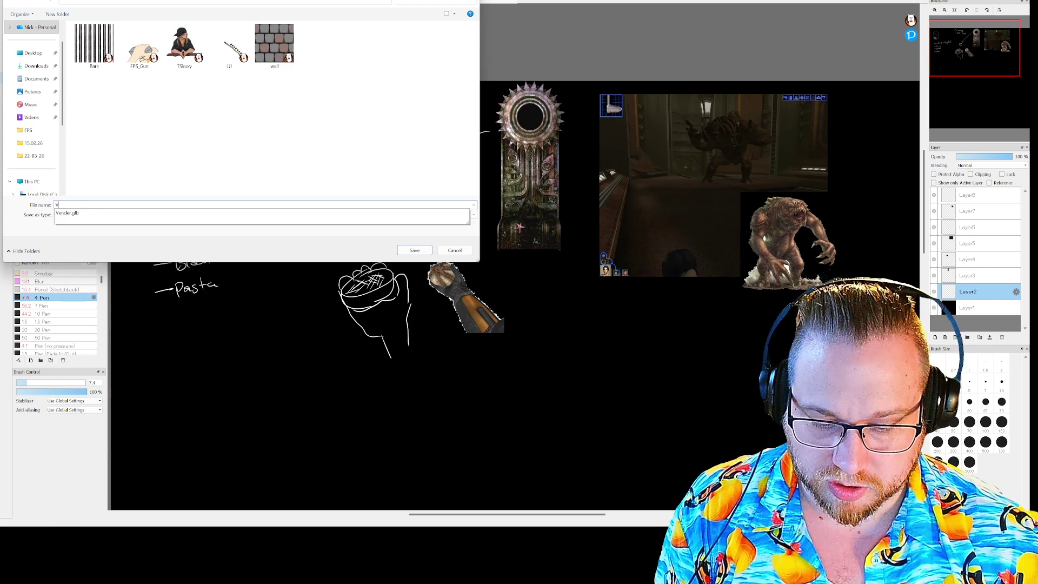
pyautogui.write('isula sthign')
pyautogui.press('Return')
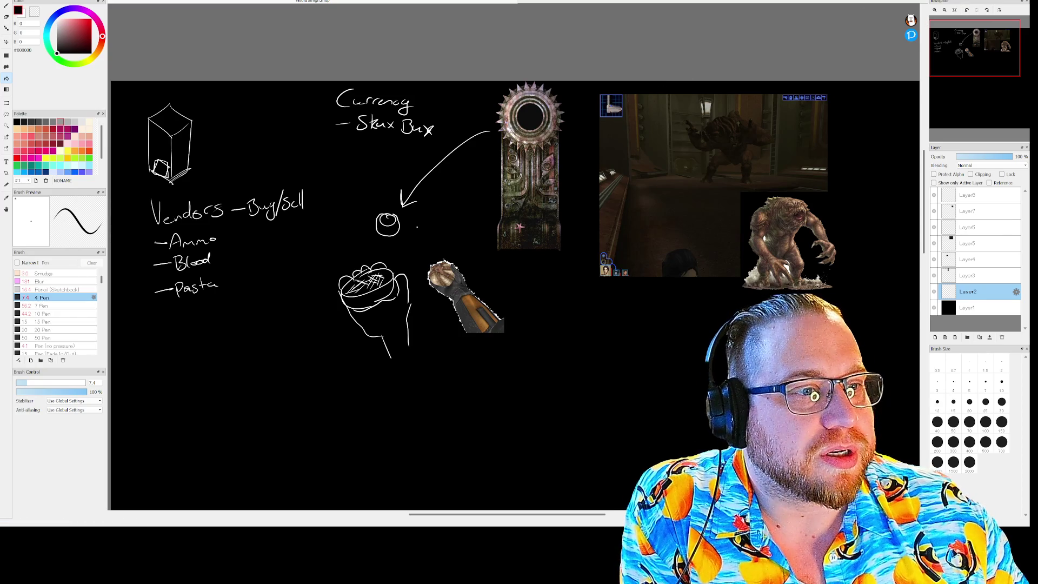
pyautogui.hotkey('alt', 'Tab')
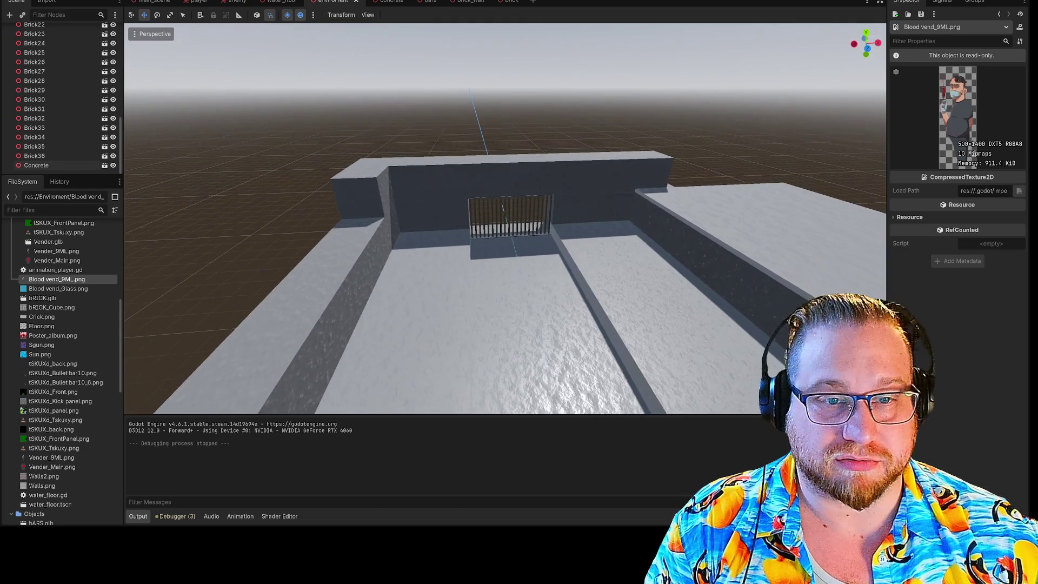
pyautogui.click(377, 187)
# Delete Brick36, then paste a Concrete slab copy, Concrete2, beside the original along X.
pyautogui.press('Delete')
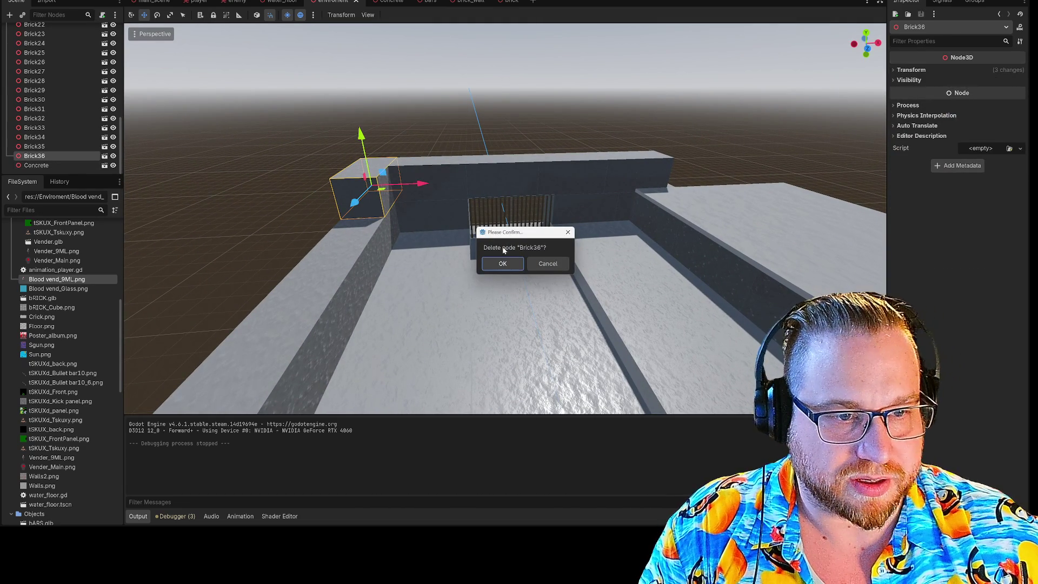
pyautogui.click(503, 263)
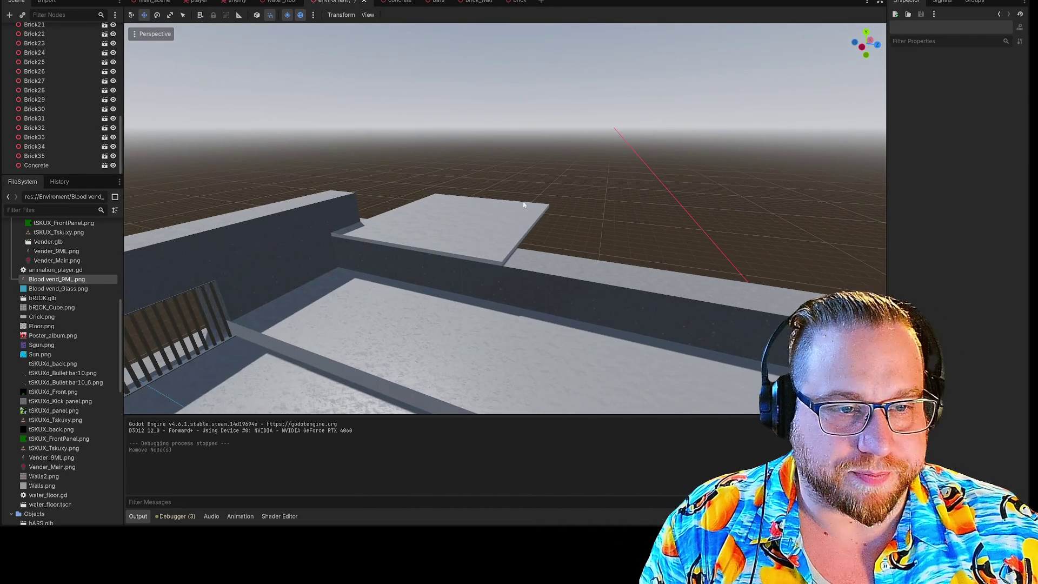
pyautogui.click(490, 227)
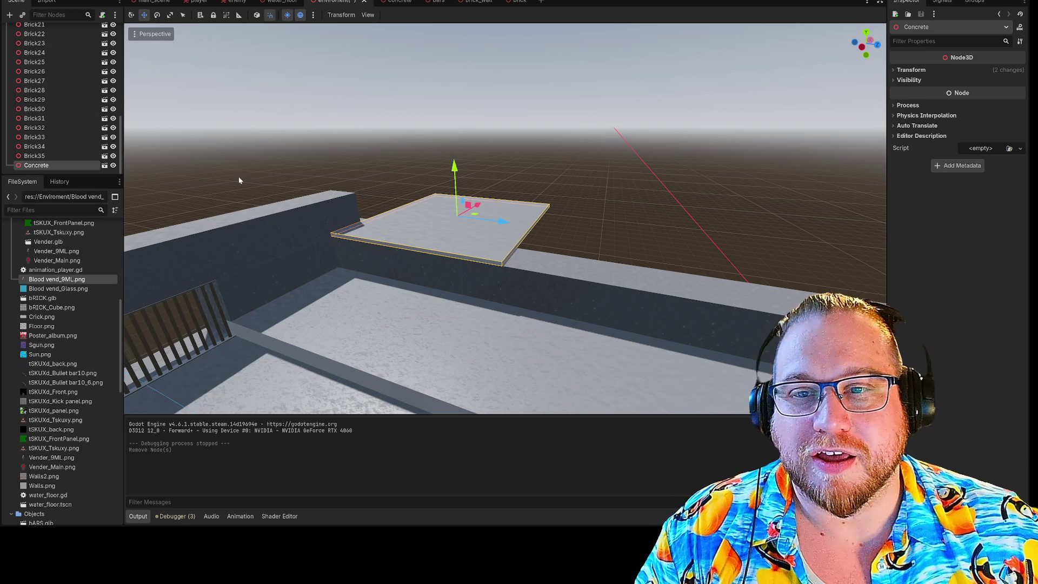
pyautogui.scroll(10, 51, 74)
pyautogui.click(54, 30)
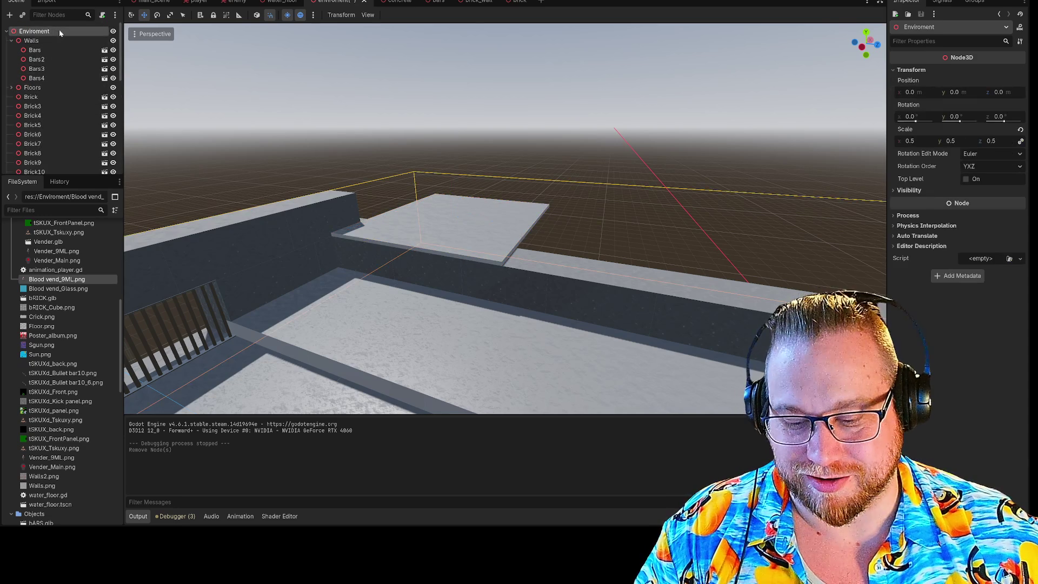
pyautogui.hotkey('ctrl', 'v')
pyautogui.scroll(3, 540, 238)
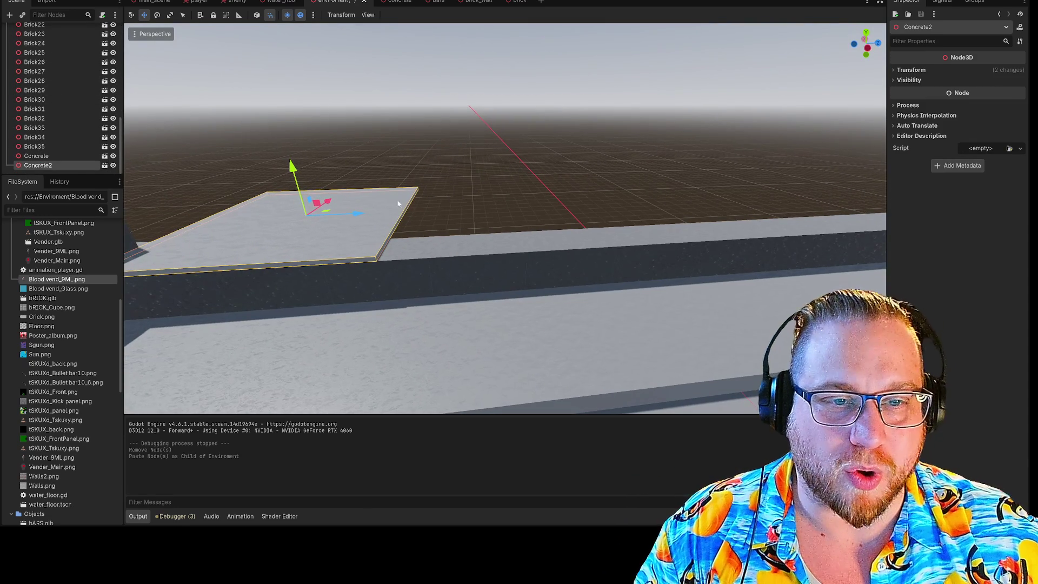
pyautogui.press('g')
pyautogui.press('x')
pyautogui.click(622, 143)
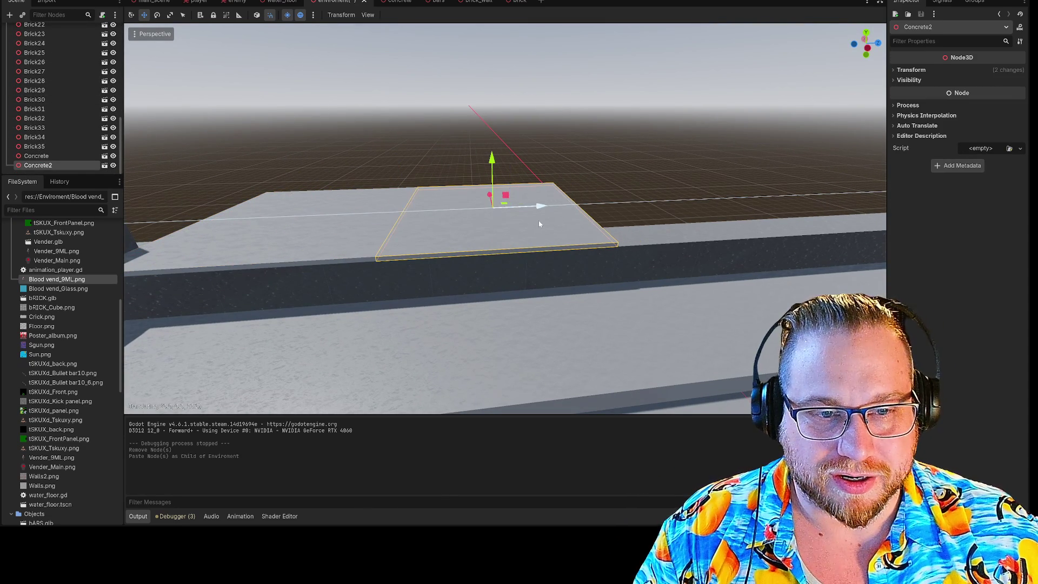
# Add Concrete3 and Concrete4 slab copies under Enviroment, sliding each along X into the row.
pyautogui.scroll(10, 54, 70)
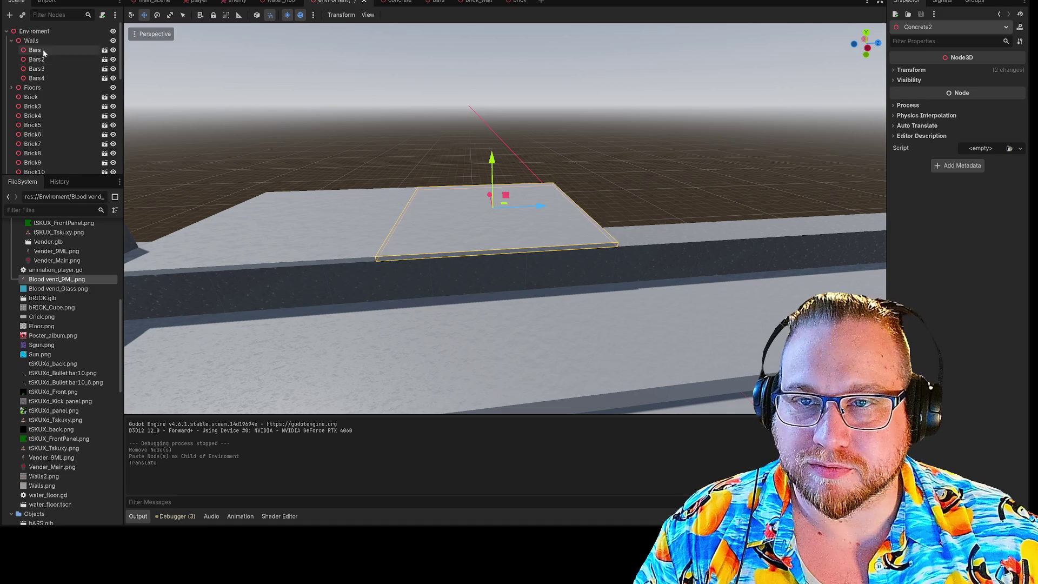
pyautogui.hotkey('ctrl', 'v')
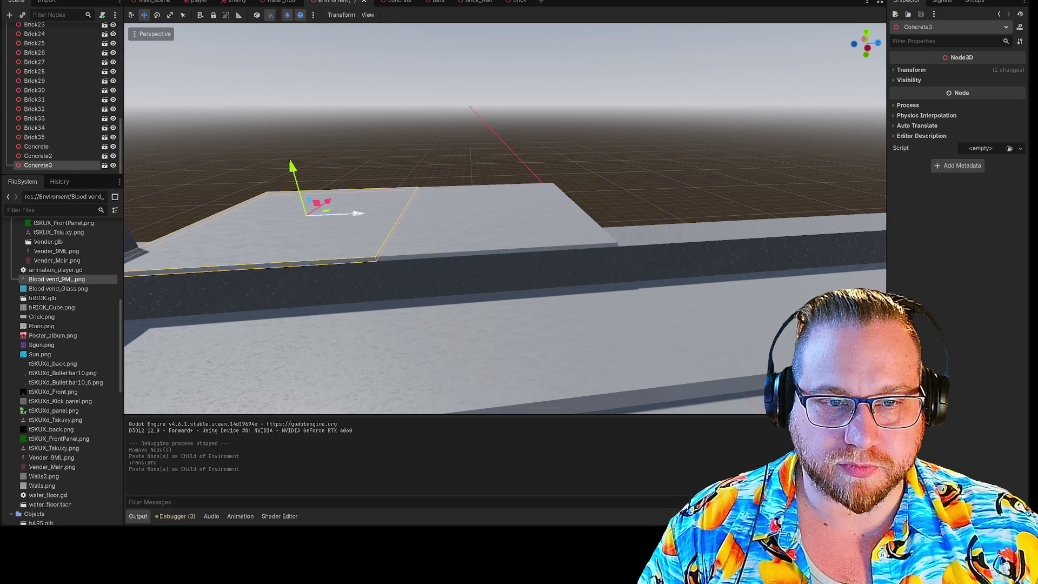
pyautogui.moveTo(356, 214)
pyautogui.mouseDown()
pyautogui.moveTo(707, 214)
pyautogui.moveTo(683, 208)
pyautogui.mouseUp()
pyautogui.scroll(5, 39, 82)
pyautogui.scroll(3, 40, 83)
pyautogui.click(45, 32)
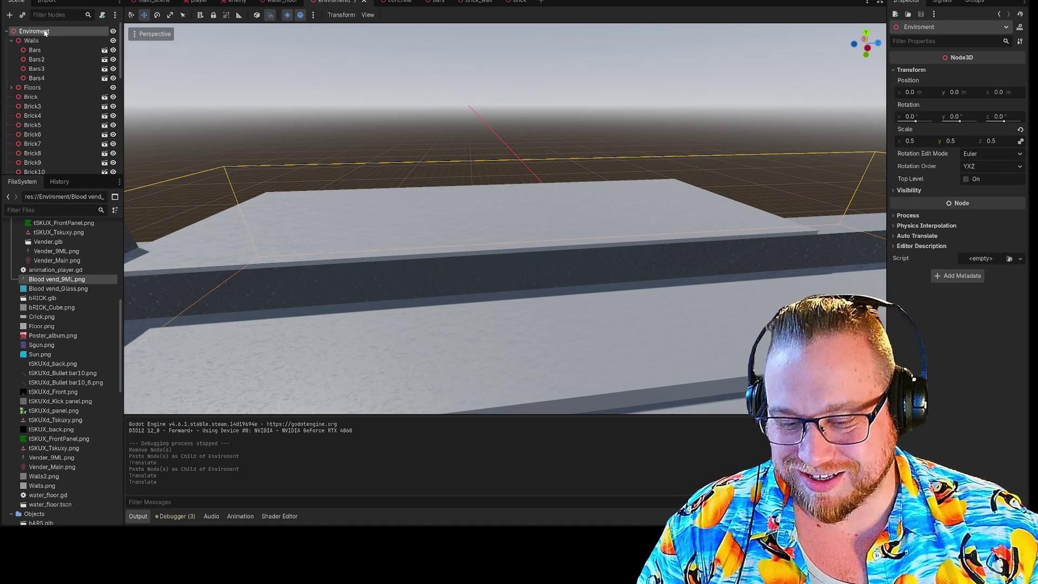
pyautogui.hotkey('ctrl', 'v')
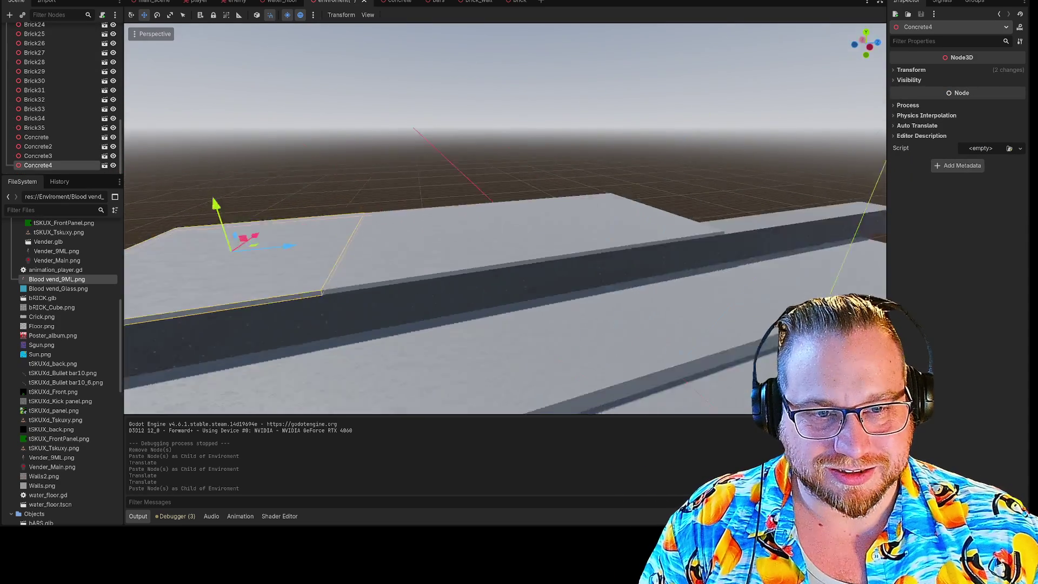
pyautogui.press('s')
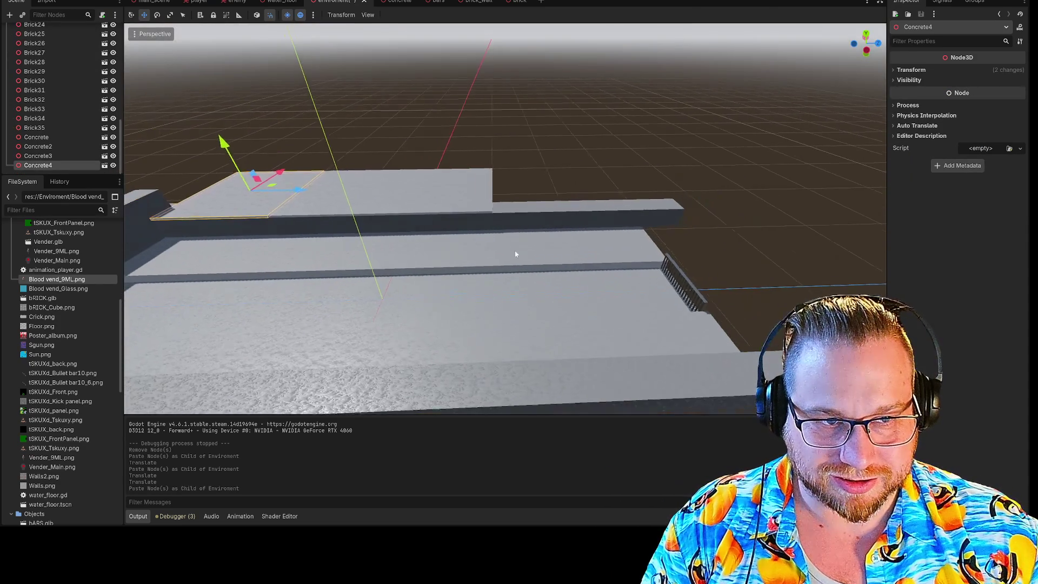
pyautogui.moveTo(271, 176)
pyautogui.mouseDown()
pyautogui.moveTo(590, 208)
pyautogui.moveTo(575, 210)
pyautogui.mouseUp()
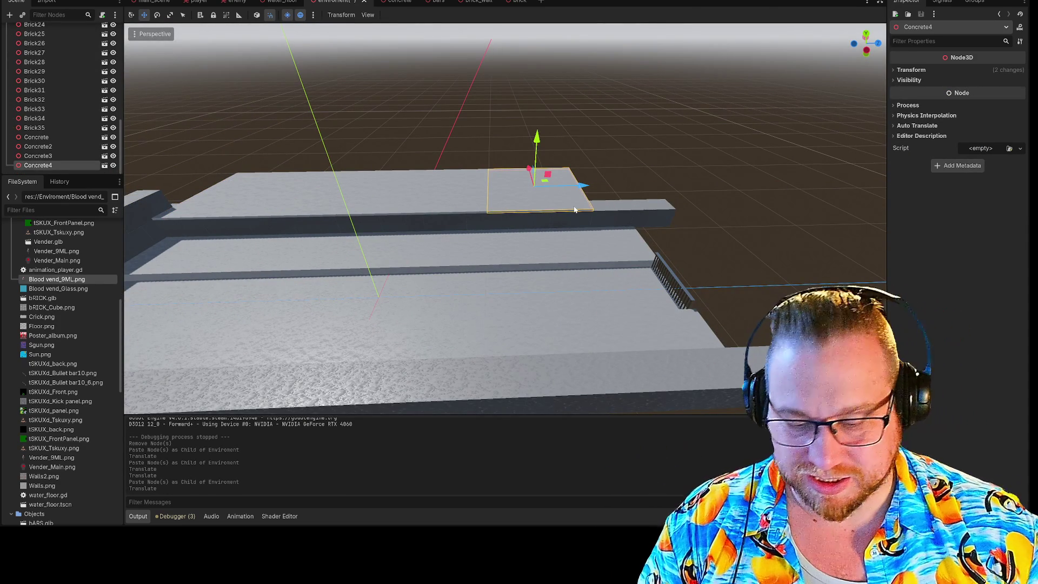
# Paste a fifth slab, Concrete5, under Enviroment and move it to the platform's right end.
pyautogui.hotkey('ctrl', 'v')
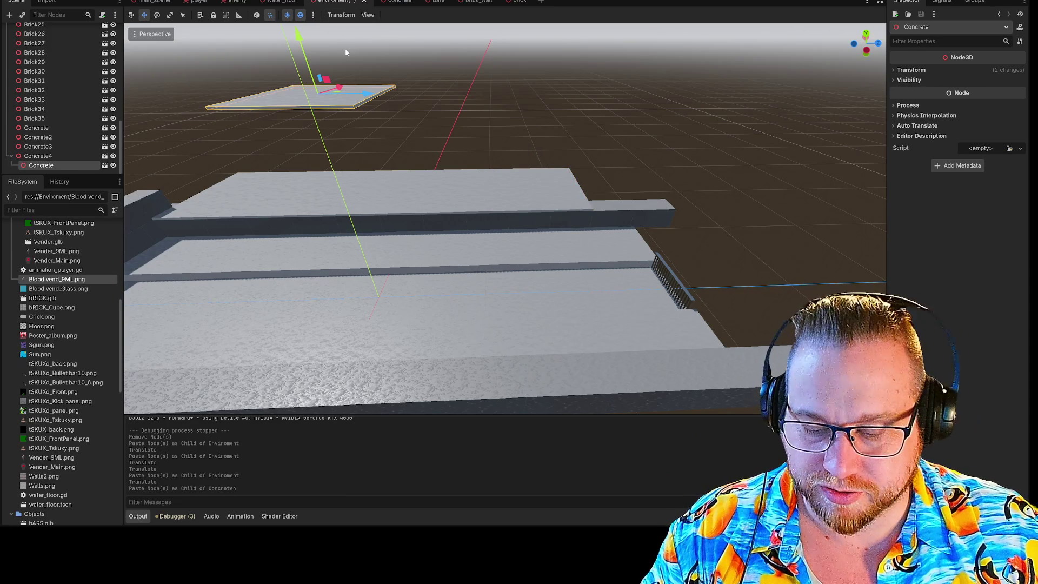
pyautogui.hotkey('ctrl', 'z')
pyautogui.scroll(10, 27, 90)
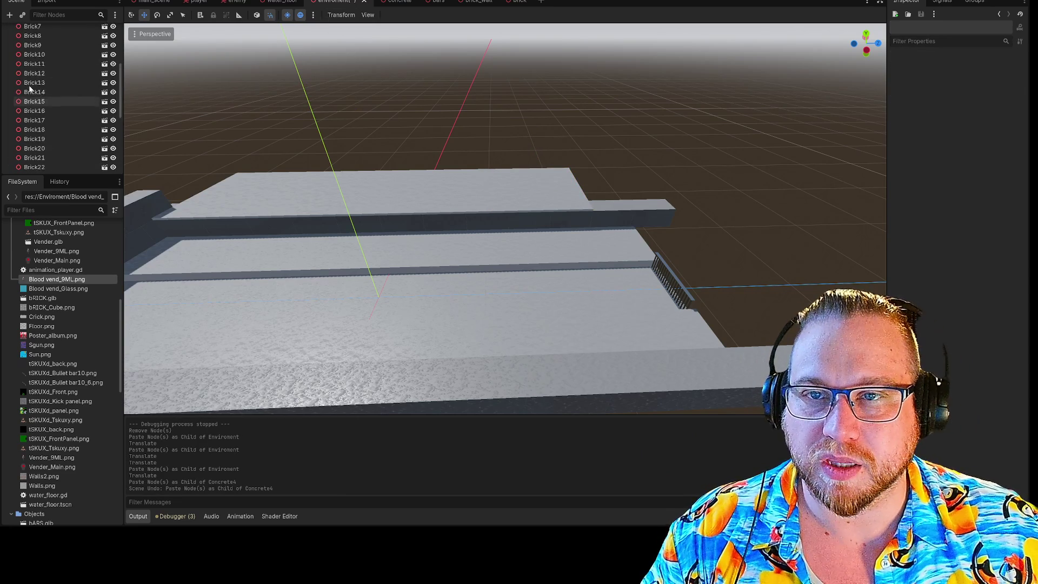
pyautogui.click(33, 31)
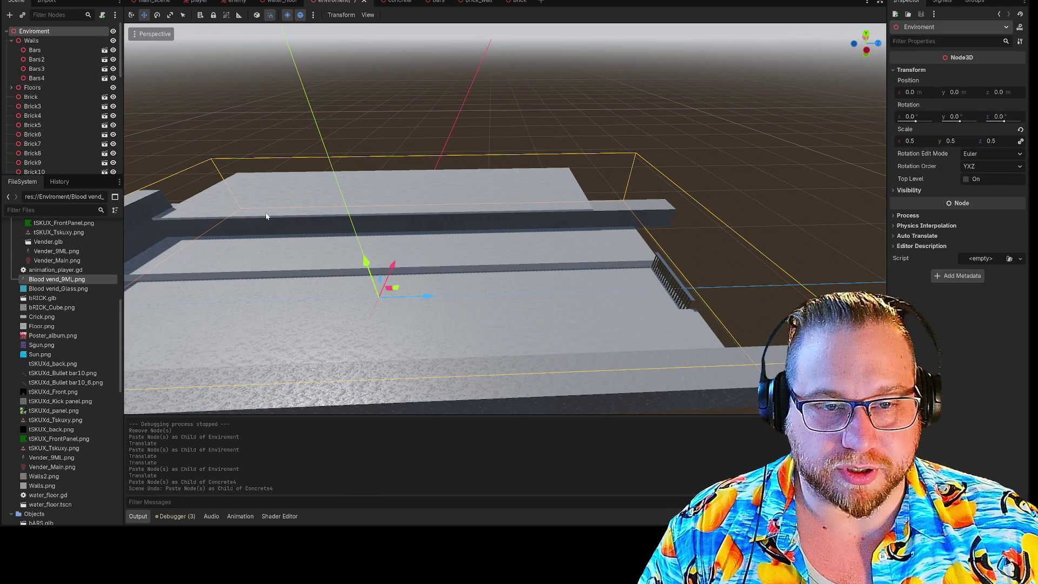
pyautogui.hotkey('ctrl', 'v')
pyautogui.moveTo(278, 193)
pyautogui.mouseDown()
pyautogui.moveTo(821, 212)
pyautogui.moveTo(670, 210)
pyautogui.mouseUp()
# Select all five Concrete slabs, paste copies, and slide them along X to extend the floor.
pyautogui.click(770, 212)
pyautogui.click(580, 185)
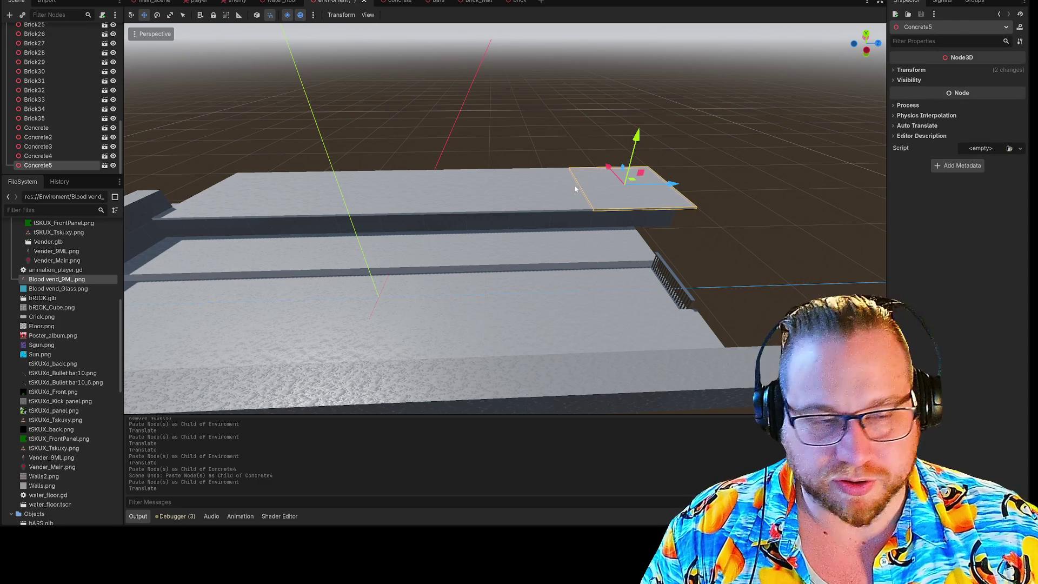
pyautogui.keyDown('shift'); pyautogui.click(563, 187); pyautogui.keyUp('shift')
pyautogui.keyDown('shift'); pyautogui.click(432, 188); pyautogui.keyUp('shift')
pyautogui.keyDown('shift'); pyautogui.click(346, 193); pyautogui.keyUp('shift')
pyautogui.keyDown('shift'); pyautogui.click(273, 199); pyautogui.keyUp('shift')
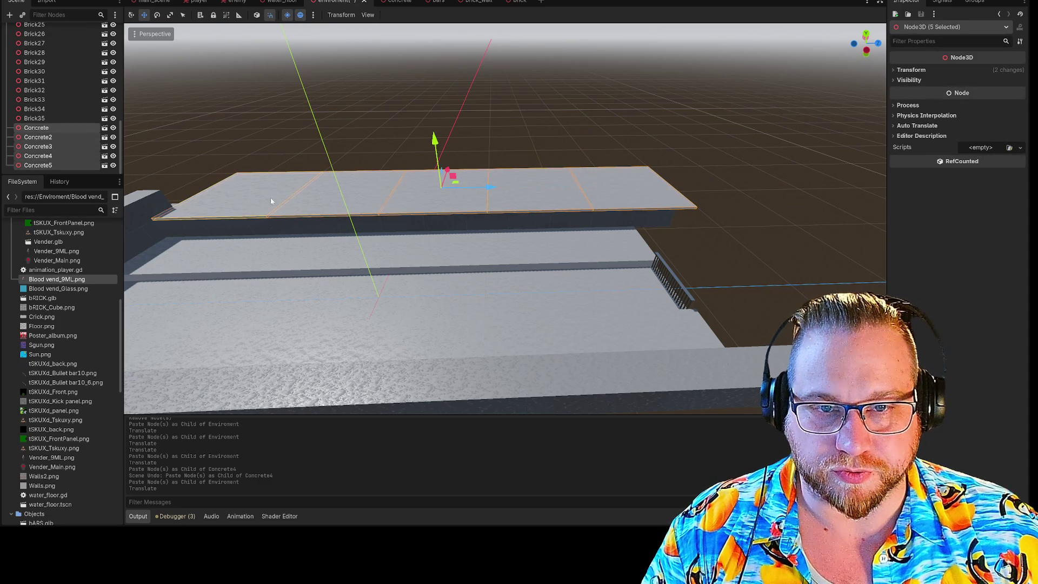
pyautogui.moveTo(459, 106)
pyautogui.mouseDown()
pyautogui.moveTo(340, 116)
pyautogui.moveTo(356, 129)
pyautogui.mouseUp()
pyautogui.scroll(10, 62, 90)
pyautogui.click(51, 33)
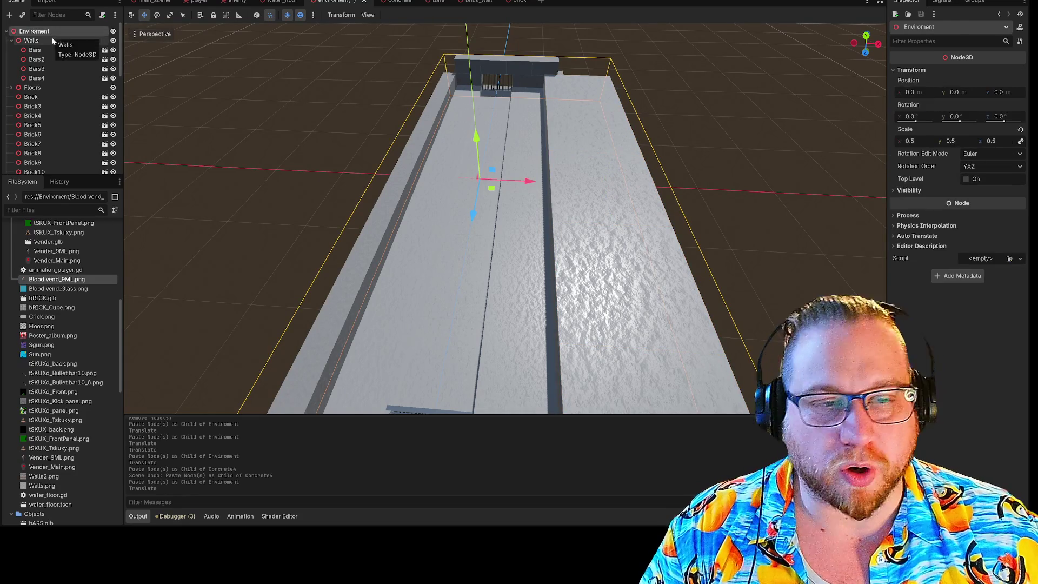
pyautogui.hotkey('ctrl', 'v')
pyautogui.moveTo(655, 190); pyautogui.dragTo(404, 190)
pyautogui.click(768, 147)
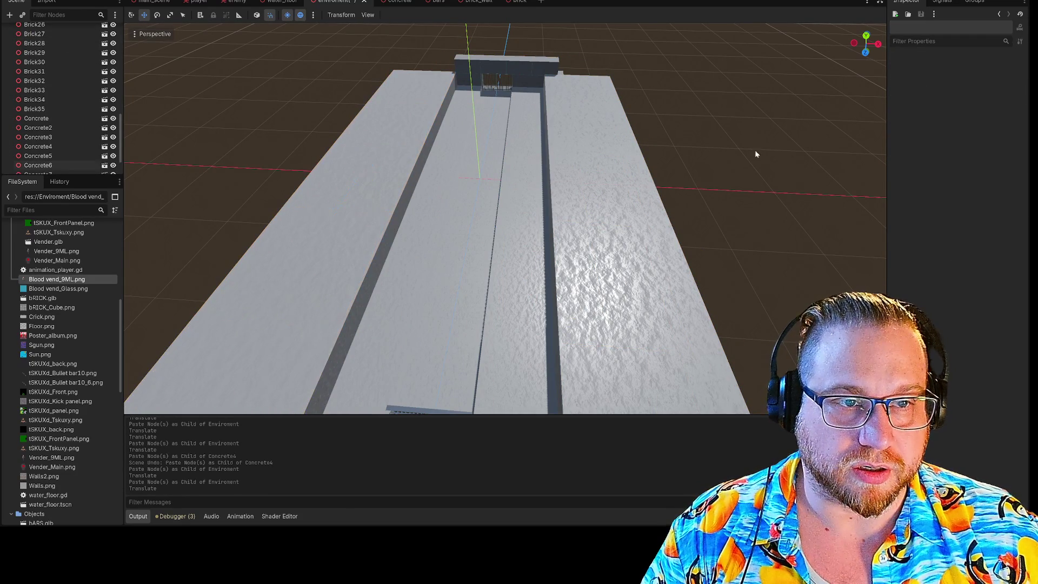
pyautogui.scroll(3, 544, 200)
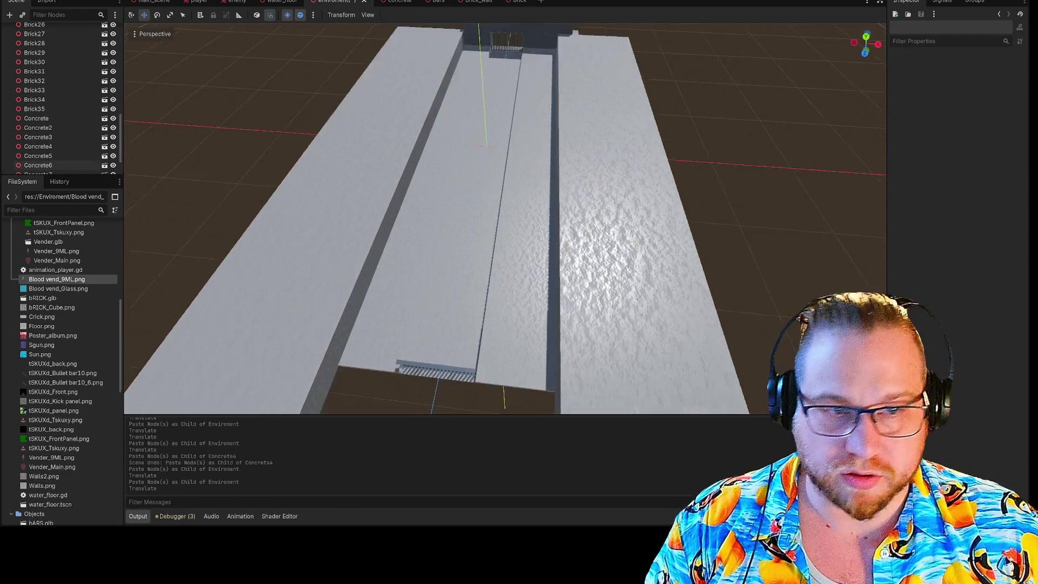
pyautogui.scroll(-5, 505, 218)
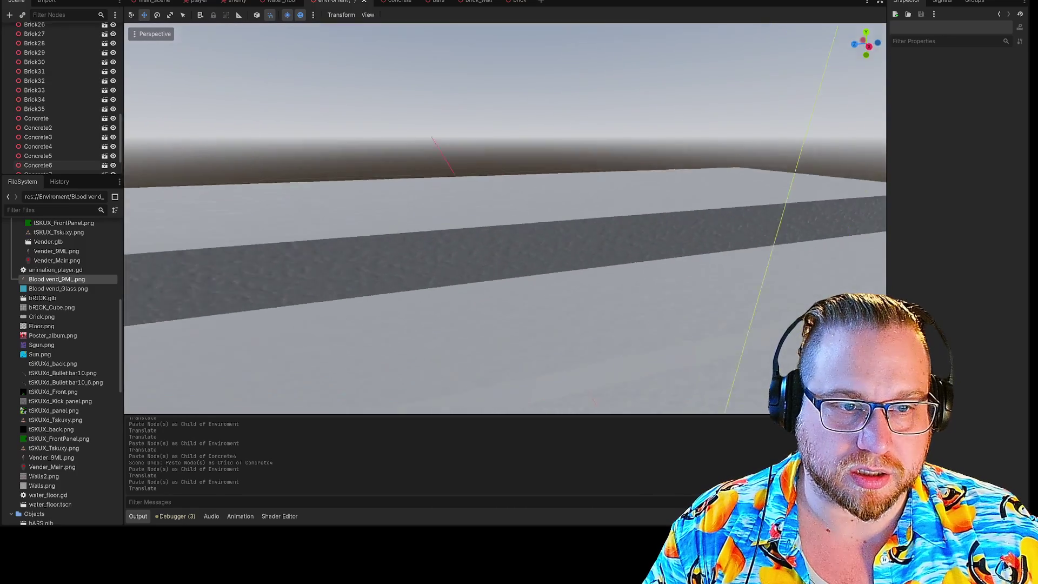
pyautogui.moveTo(505, 218)
pyautogui.mouseDown()
pyautogui.moveTo(462, 234)
pyautogui.moveTo(463, 217)
pyautogui.moveTo(465, 227)
pyautogui.moveTo(485, 196)
pyautogui.moveTo(495, 199)
pyautogui.mouseUp()
# Shift Brick5 and Brick6 right along the wall, opening a gap.
pyautogui.click(409, 214)
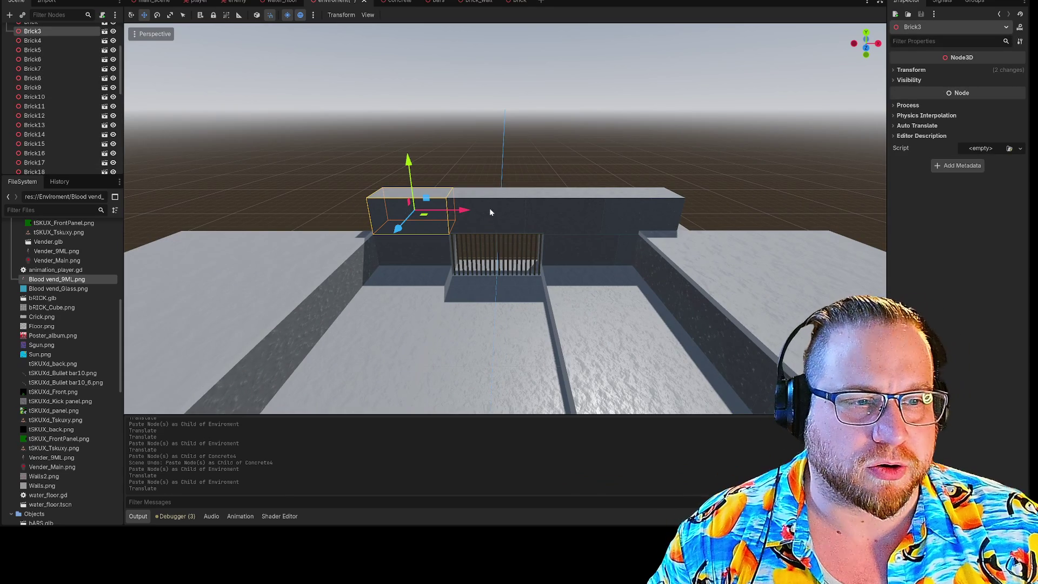
pyautogui.click(527, 161)
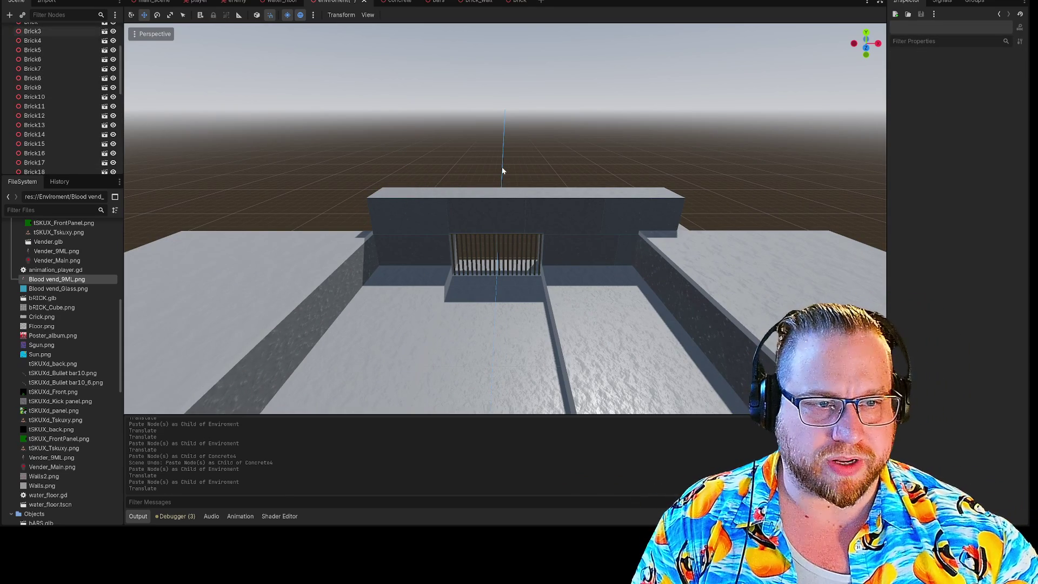
pyautogui.click(570, 211)
pyautogui.click(643, 212)
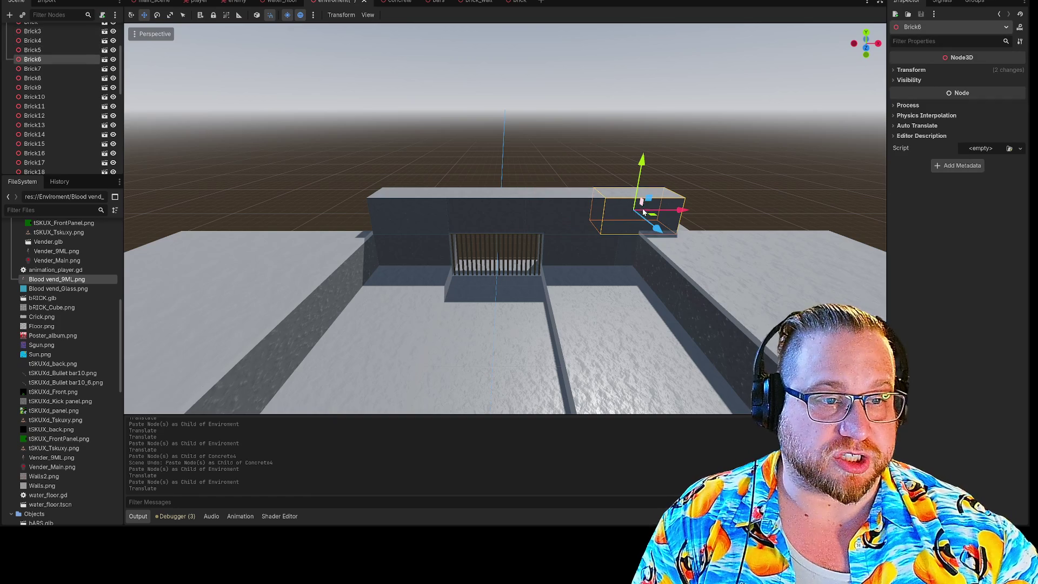
pyautogui.keyDown('shift'); pyautogui.click(567, 215); pyautogui.keyUp('shift')
pyautogui.moveTo(648, 214); pyautogui.dragTo(668, 213)
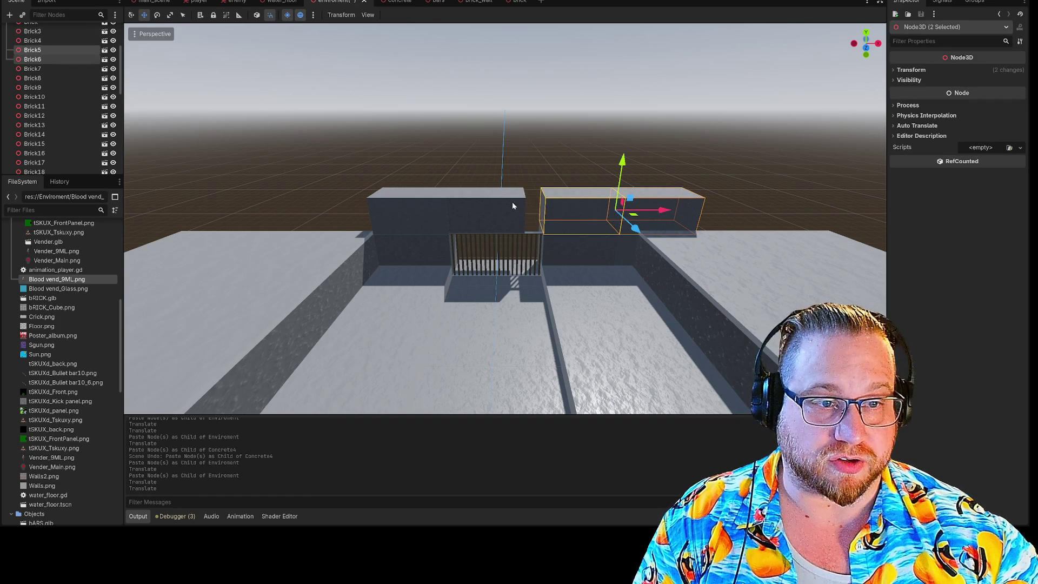
# Widen Brick4 above the gate slightly along X.
pyautogui.click(519, 204)
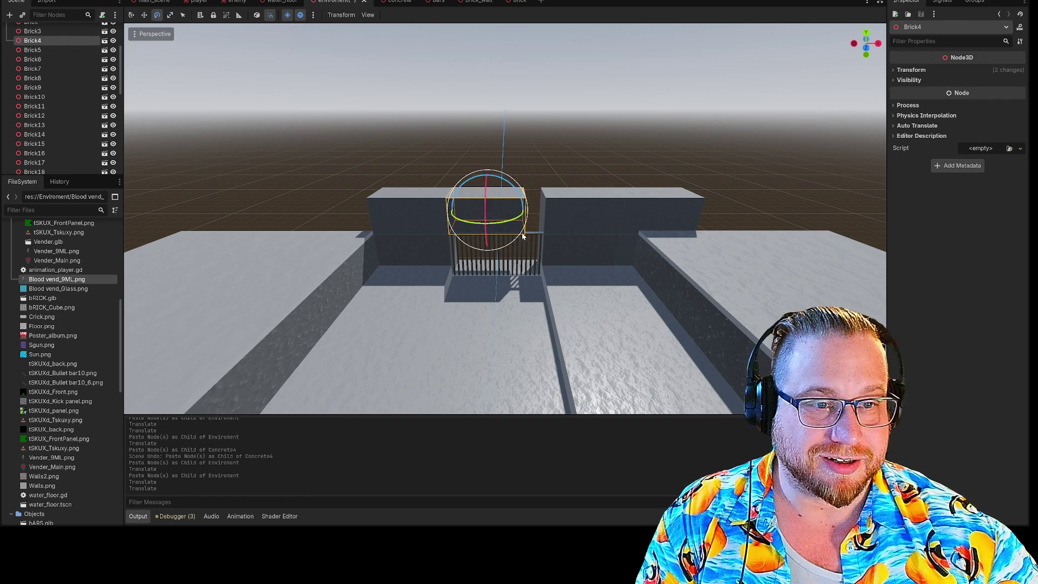
pyautogui.moveTo(545, 213)
pyautogui.mouseDown()
pyautogui.moveTo(535, 213)
pyautogui.moveTo(546, 214)
pyautogui.moveTo(545, 184)
pyautogui.mouseUp()
pyautogui.click(544, 178)
pyautogui.scroll(5, 544, 163)
pyautogui.scroll(5, 505, 219)
pyautogui.scroll(-3, 505, 287)
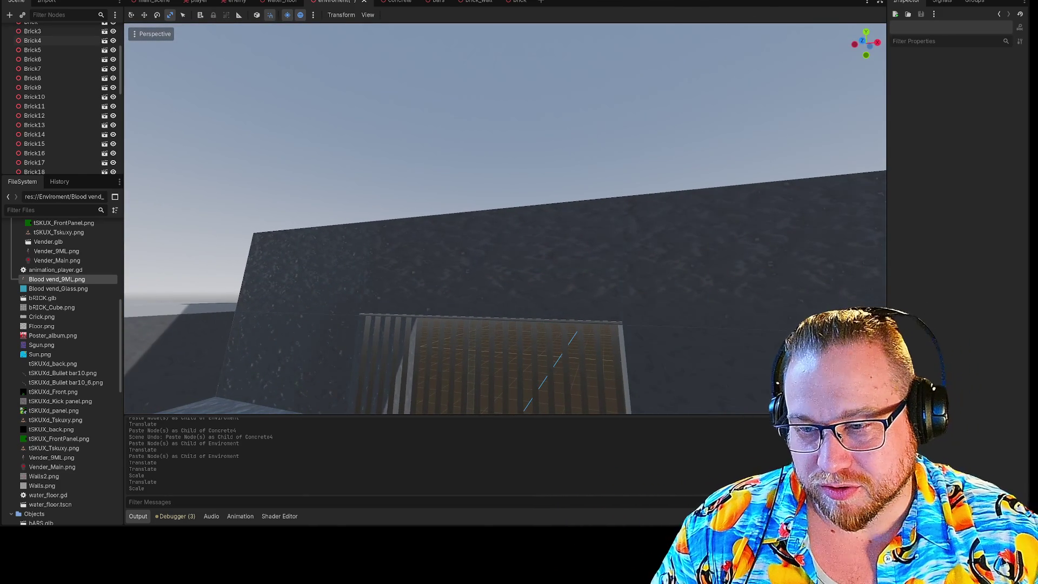
pyautogui.scroll(-5, 505, 219)
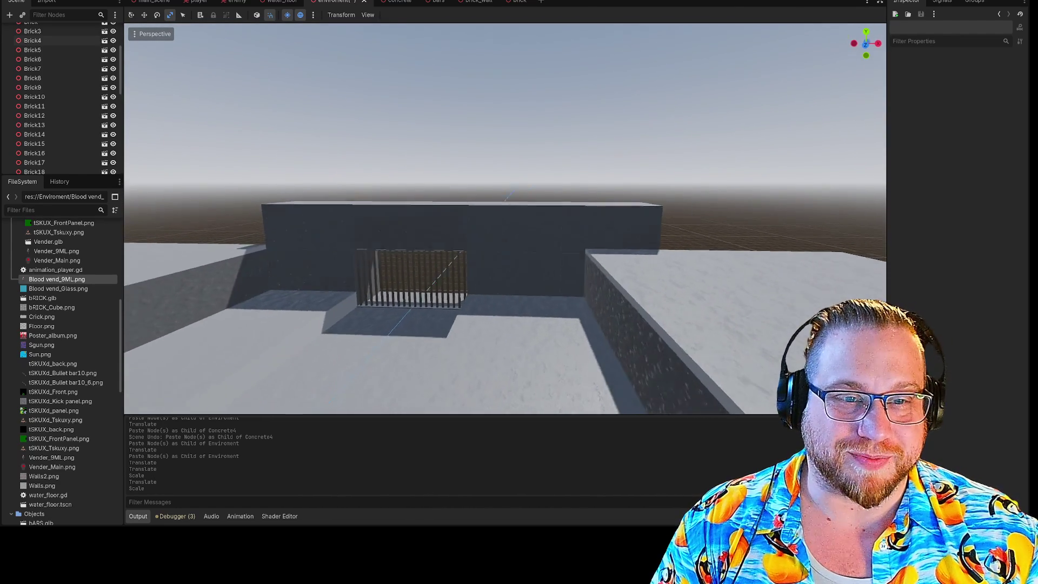
# Copy Brick5 and Brick6 from the wall top and paste them into Enviroment.
pyautogui.click(598, 200)
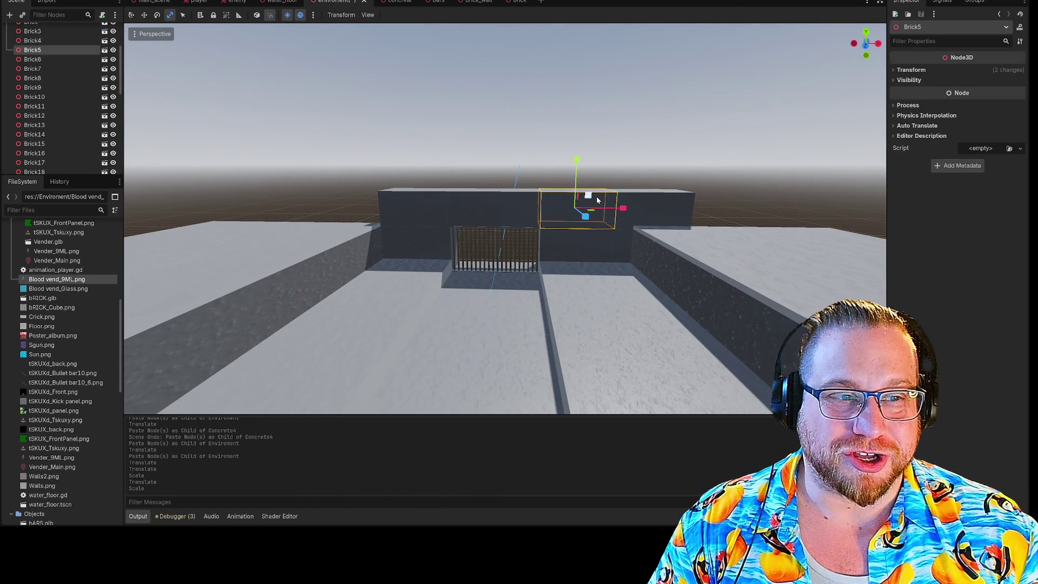
pyautogui.keyDown('shift'); pyautogui.click(646, 212); pyautogui.keyUp('shift')
pyautogui.press('e')
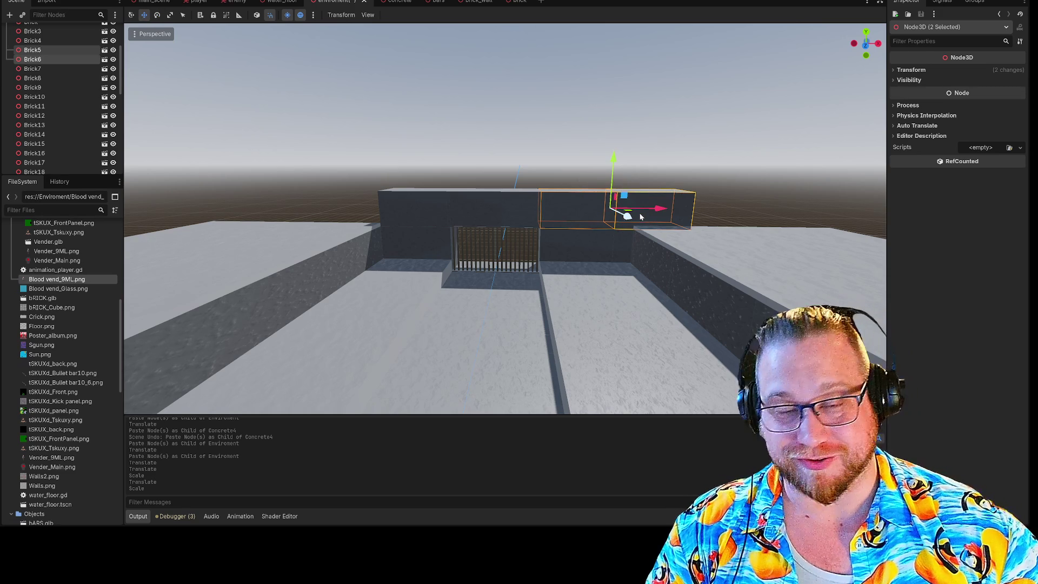
pyautogui.hotkey('ctrl', 'v')
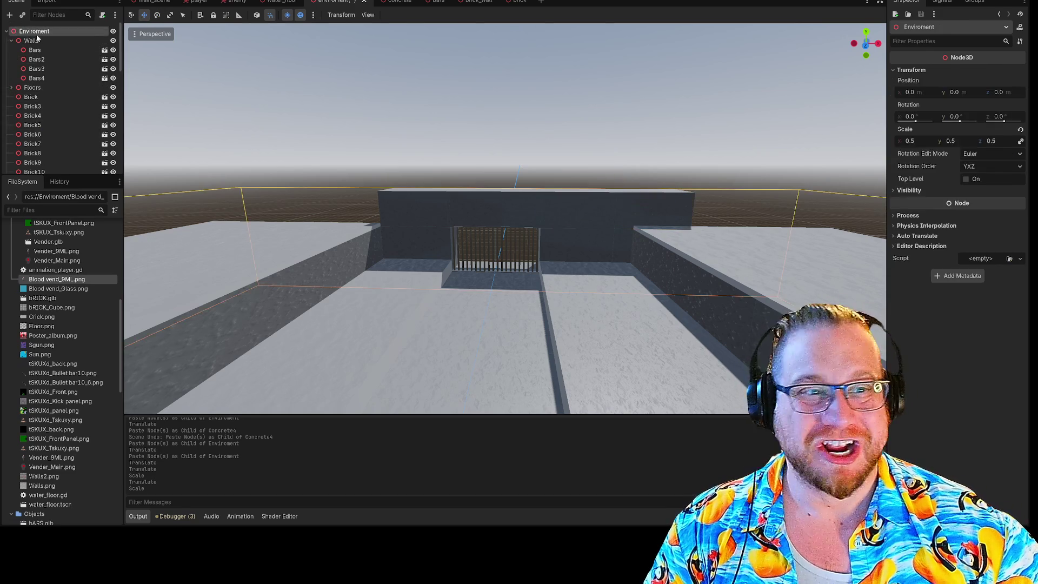
# Slide the pasted bricks to the wall's left end and add Brick38 five units further left.
pyautogui.moveTo(658, 209)
pyautogui.mouseDown()
pyautogui.moveTo(348, 207)
pyautogui.moveTo(370, 207)
pyautogui.mouseUp()
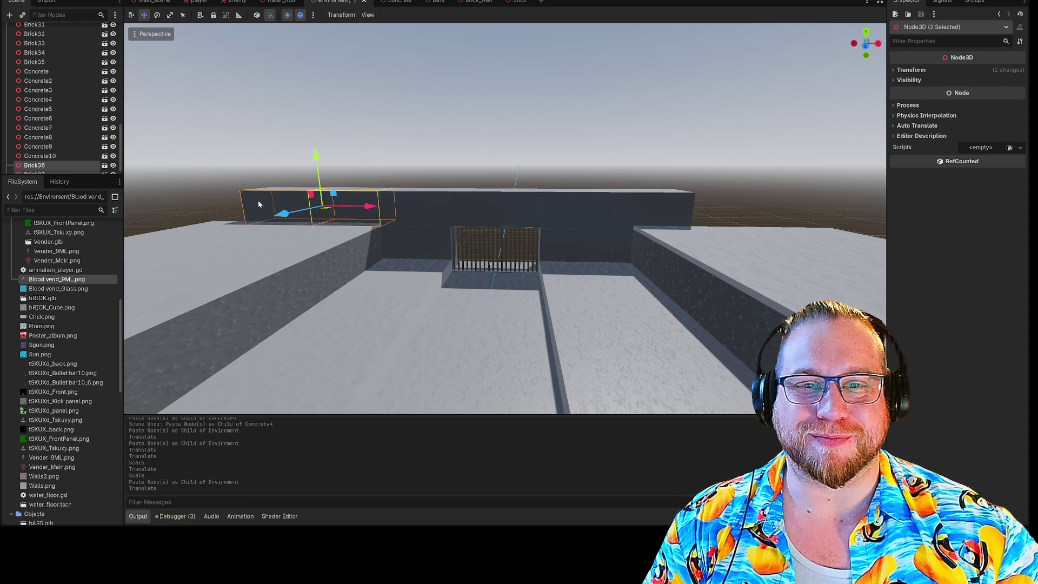
pyautogui.click(294, 155)
pyautogui.click(280, 191)
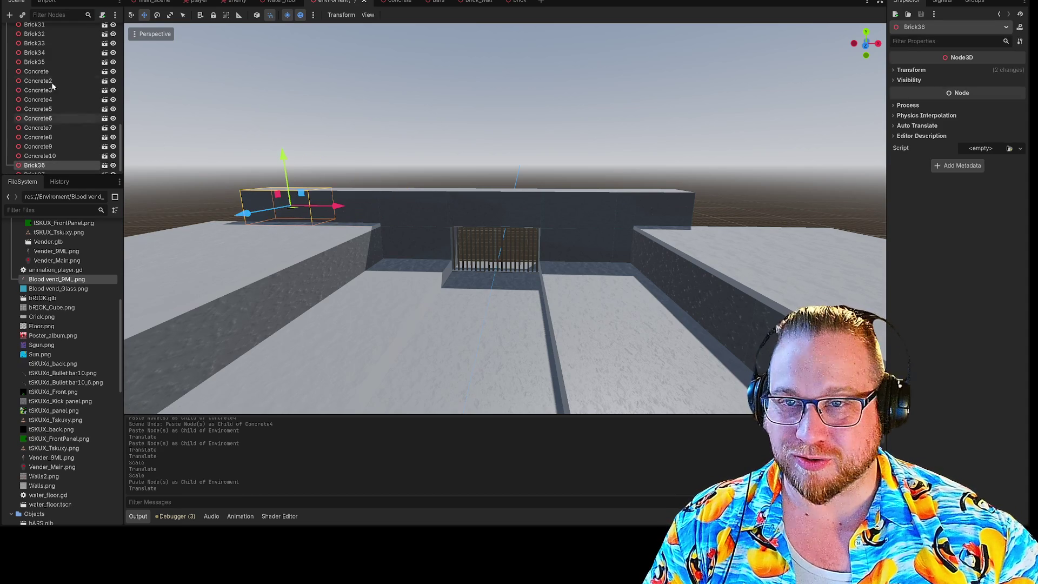
pyautogui.scroll(15, 54, 98)
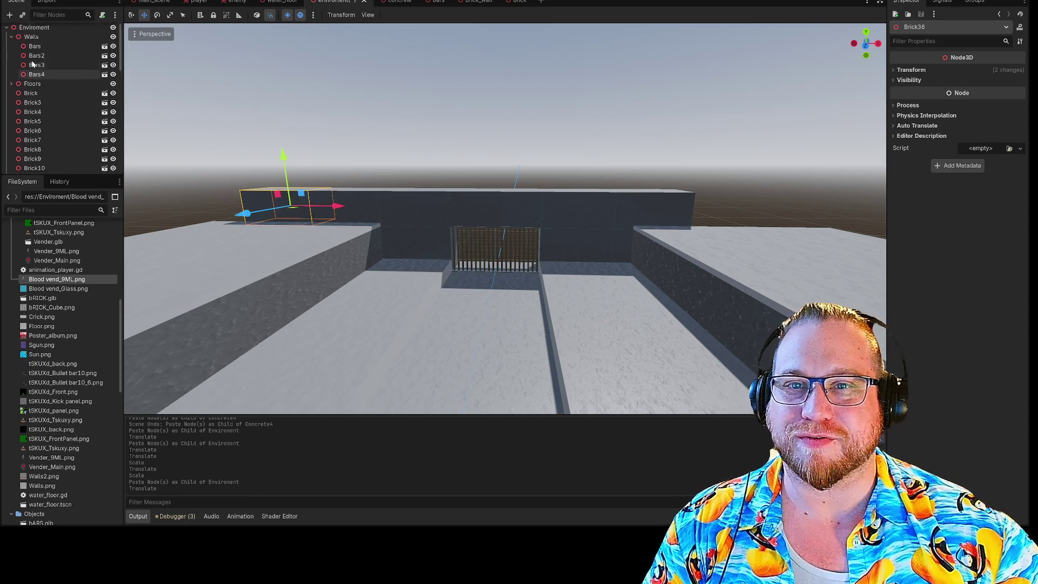
pyautogui.click(37, 32)
pyautogui.hotkey('ctrl', 'v')
pyautogui.moveTo(329, 209)
pyautogui.mouseDown()
pyautogui.moveTo(254, 208)
pyautogui.moveTo(275, 213)
pyautogui.mouseUp()
# Paste Brick39 under Enviroment and move it to the wall's right end.
pyautogui.scroll(15, 65, 57)
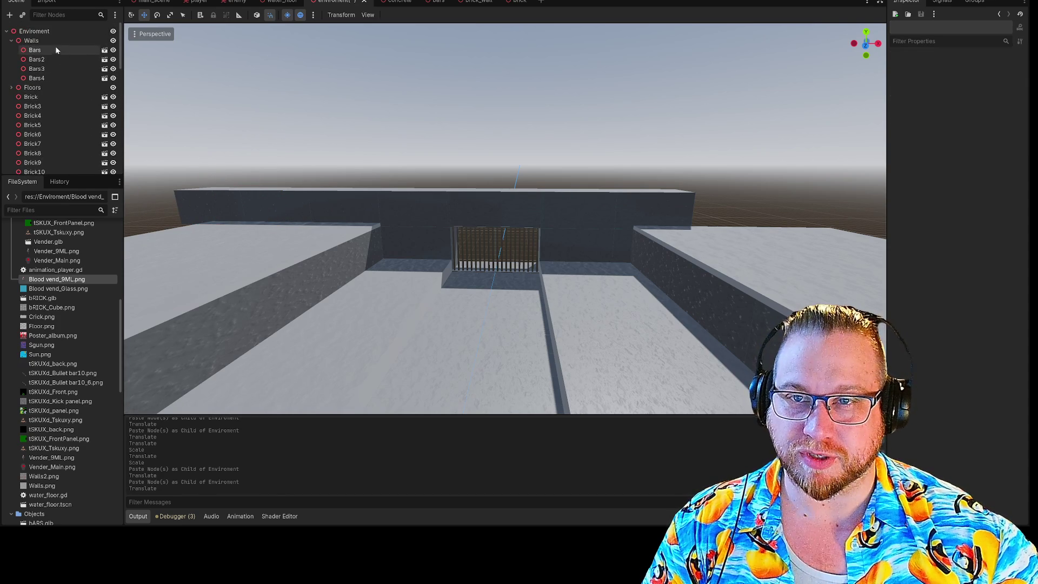
pyautogui.click(48, 32)
pyautogui.hotkey('ctrl', 'c')
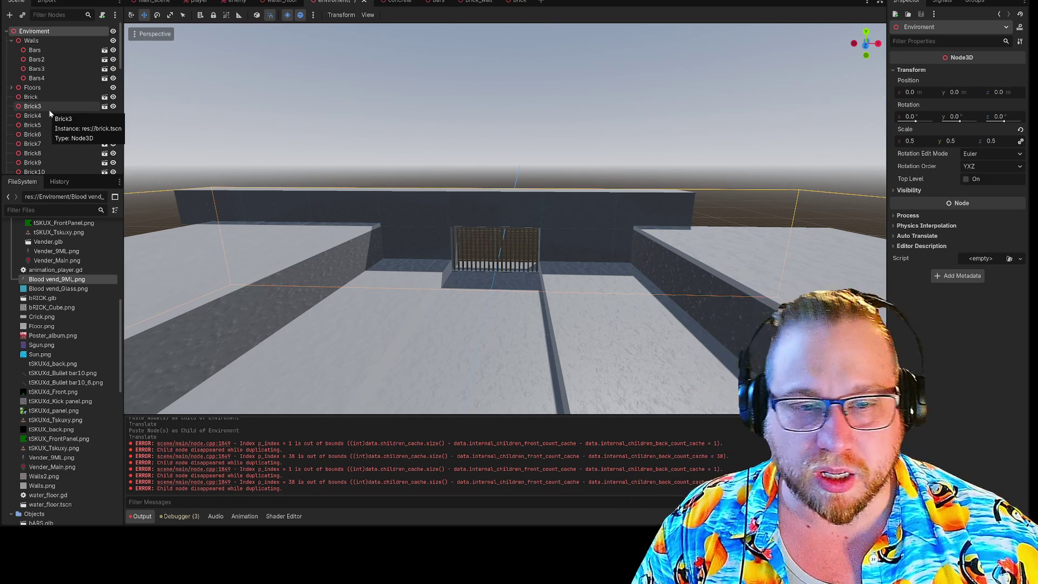
pyautogui.click(229, 209)
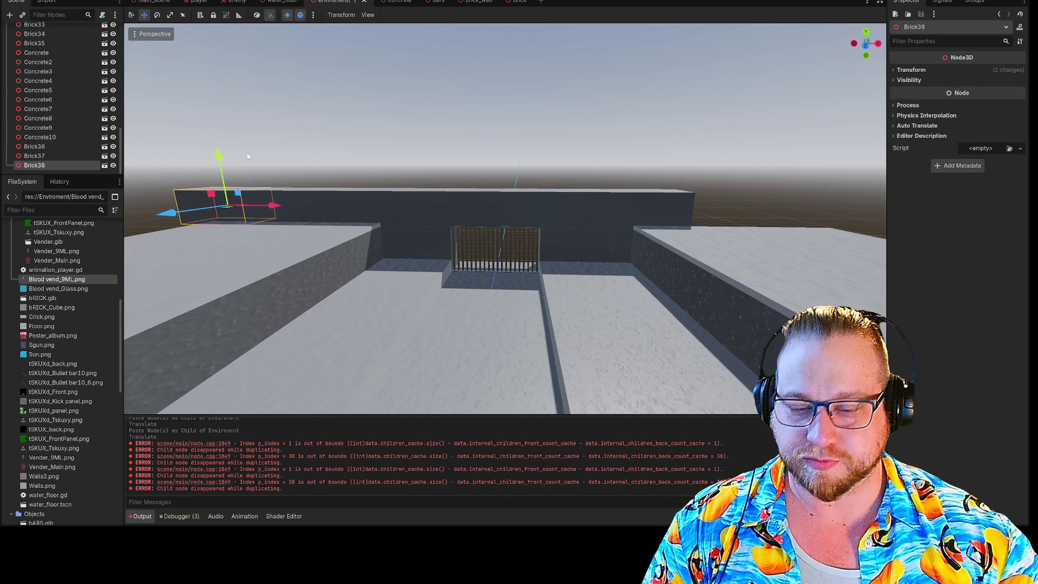
pyautogui.scroll(15, 55, 81)
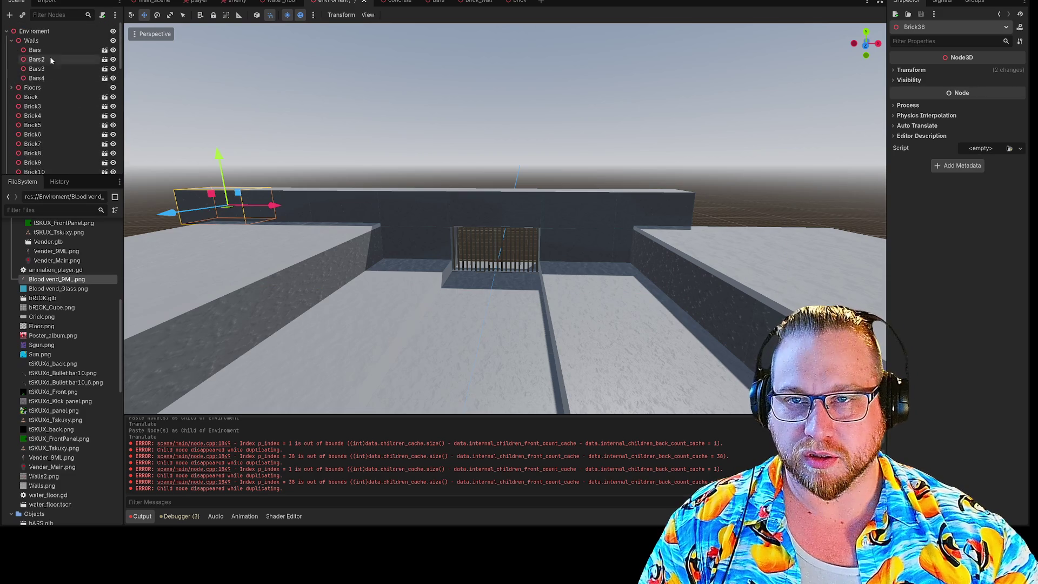
pyautogui.click(41, 32)
pyautogui.hotkey('ctrl', 'v')
pyautogui.moveTo(278, 206)
pyautogui.mouseDown()
pyautogui.moveTo(809, 238)
pyautogui.moveTo(772, 242)
pyautogui.mouseUp()
# Paste Brick40 under Enviroment and place it at the right end of the wall.
pyautogui.scroll(15, 48, 43)
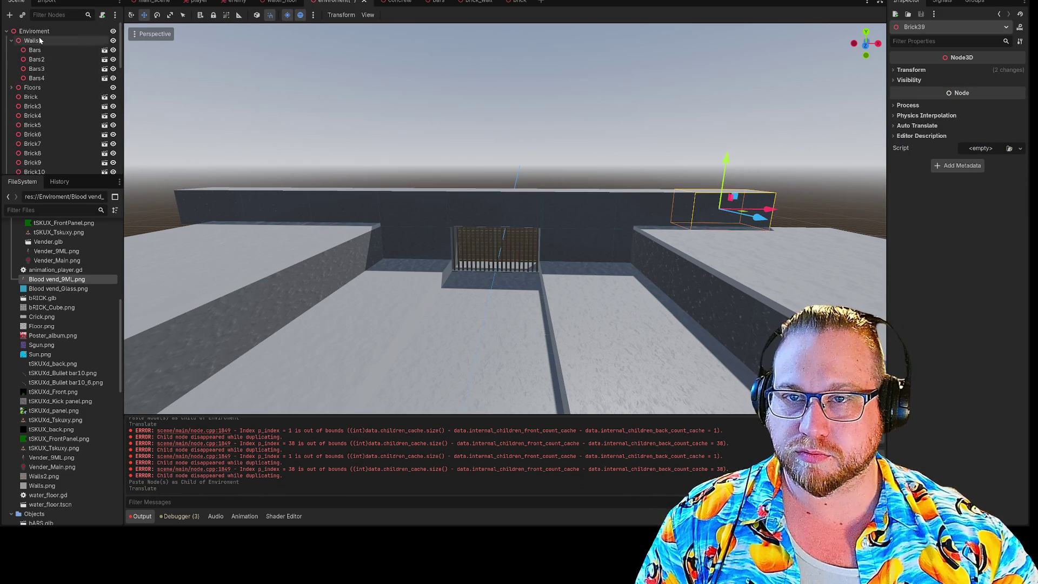
pyautogui.click(29, 32)
pyautogui.hotkey('ctrl', 'v')
pyautogui.moveTo(272, 212)
pyautogui.mouseDown()
pyautogui.moveTo(862, 205)
pyautogui.moveTo(843, 209)
pyautogui.mouseUp()
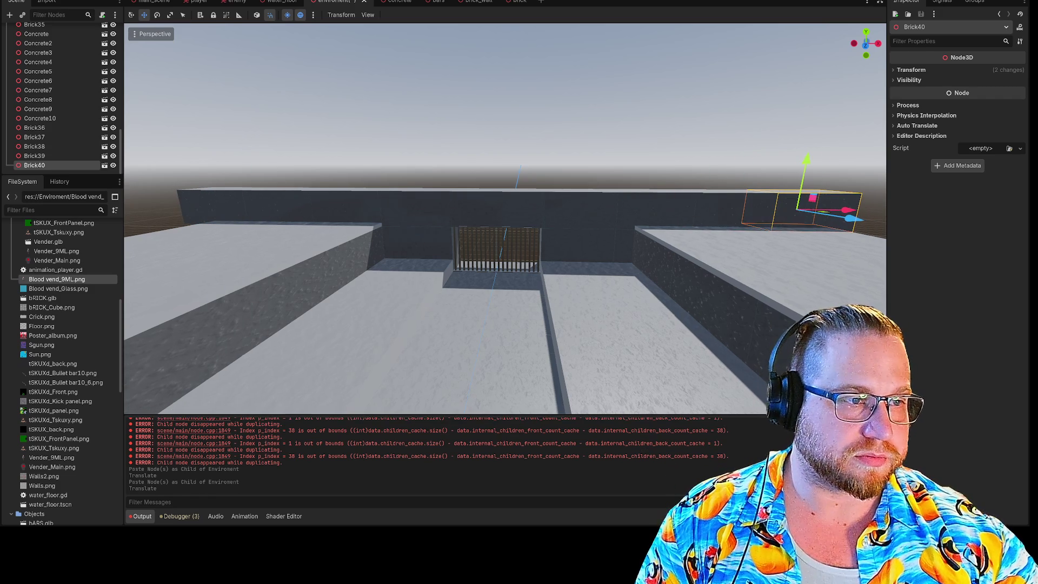
pyautogui.click(711, 129)
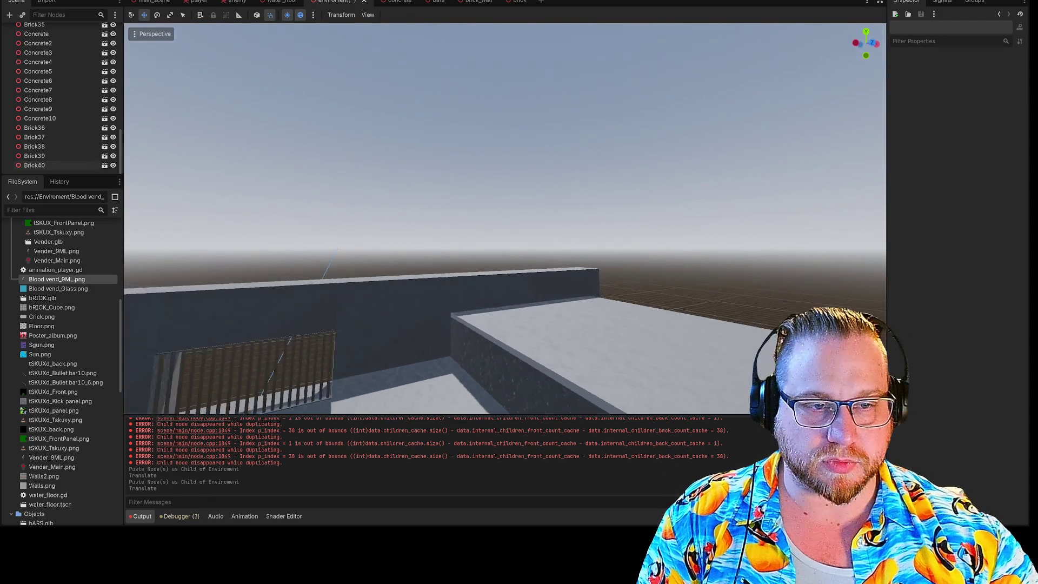
pyautogui.moveTo(505, 219)
pyautogui.mouseDown()
pyautogui.moveTo(508, 201)
pyautogui.moveTo(489, 210)
pyautogui.moveTo(497, 214)
pyautogui.moveTo(516, 208)
pyautogui.moveTo(371, 150)
pyautogui.mouseUp()
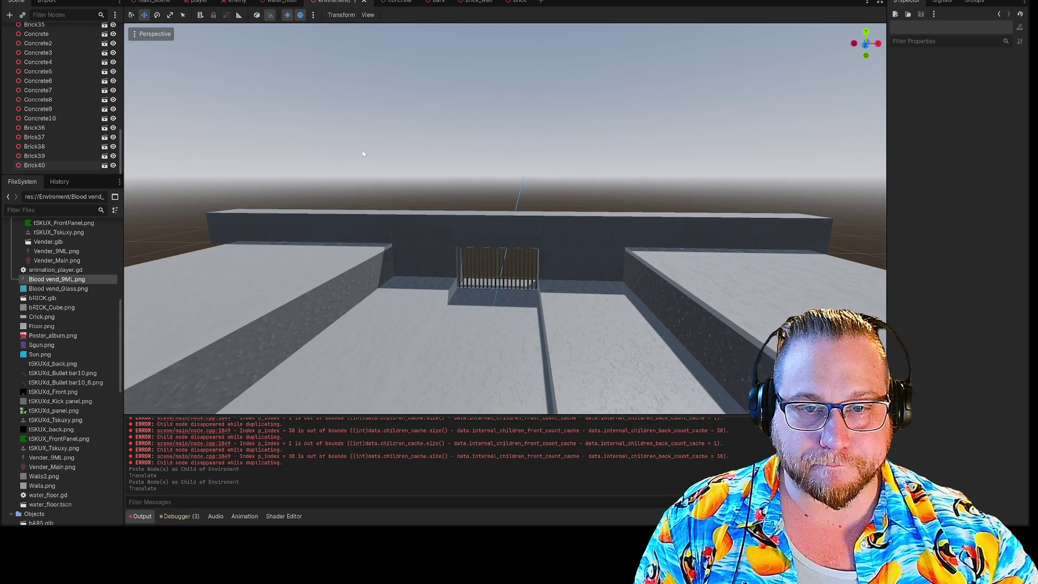
pyautogui.moveTo(314, 222); pyautogui.dragTo(314, 219)
# Select the row of 17 wall bricks and move them one unit along X.
pyautogui.moveTo(470, 269); pyautogui.dragTo(470, 269)
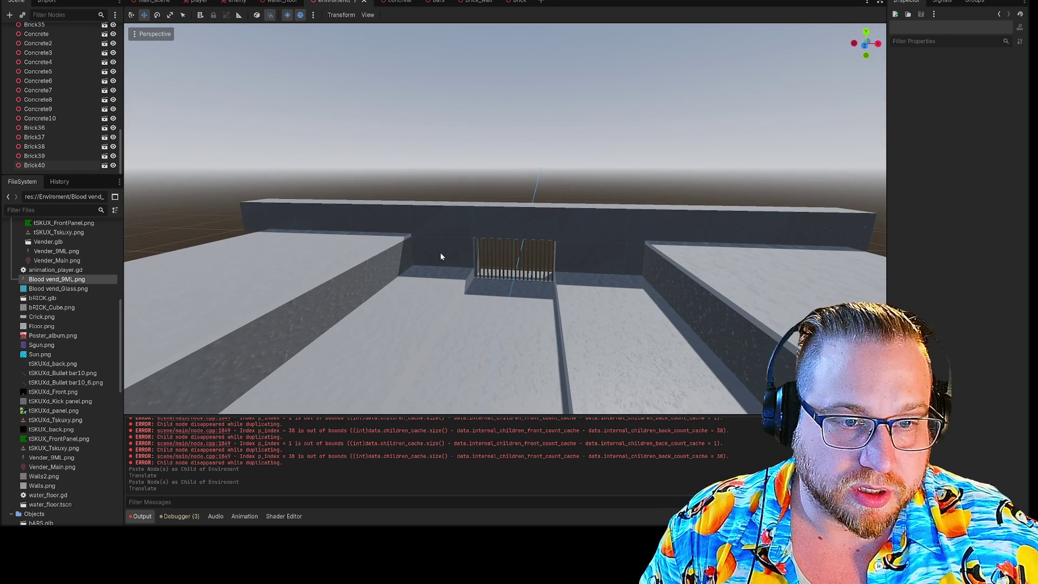
pyautogui.click(441, 256)
pyautogui.keyDown('shift'); pyautogui.click(598, 266); pyautogui.keyUp('shift')
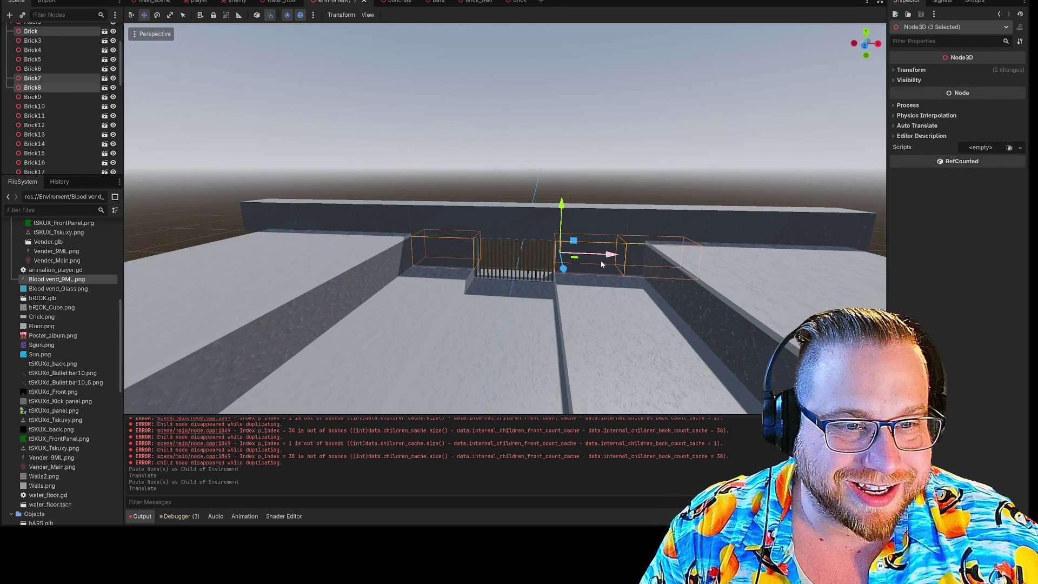
pyautogui.click(633, 262)
pyautogui.moveTo(634, 261); pyautogui.dragTo(633, 261)
pyautogui.moveTo(543, 155); pyautogui.dragTo(531, 128)
pyautogui.click(806, 167)
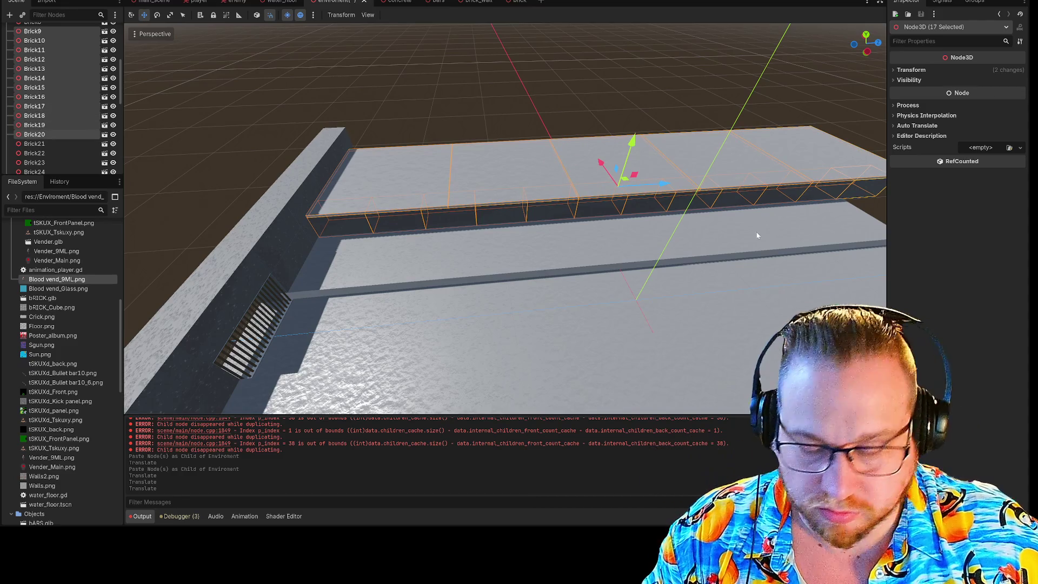
pyautogui.press('g')
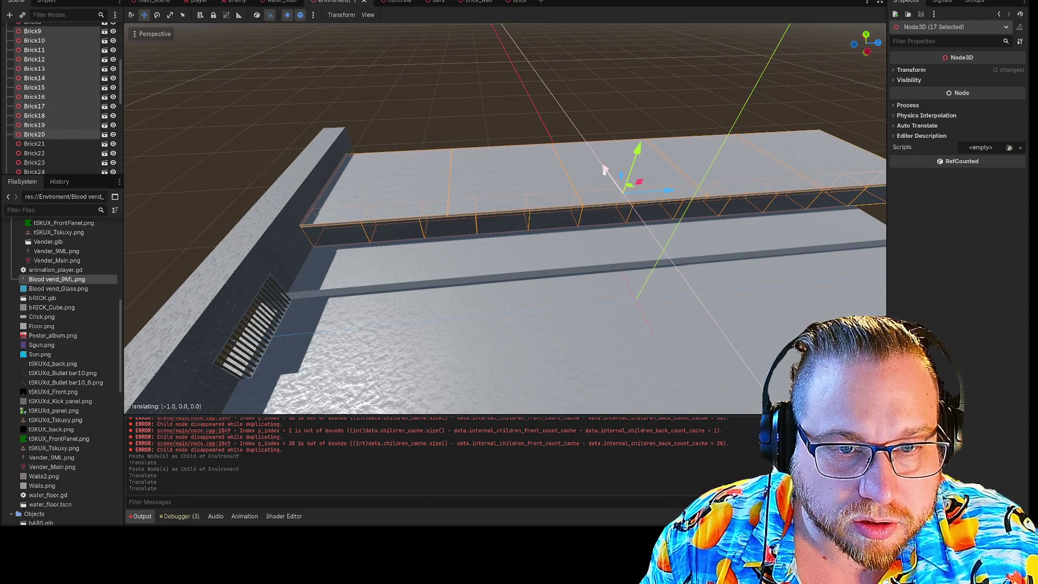
pyautogui.click(605, 171)
pyautogui.moveTo(563, 88); pyautogui.dragTo(562, 88)
pyautogui.moveTo(453, 70); pyautogui.dragTo(453, 70)
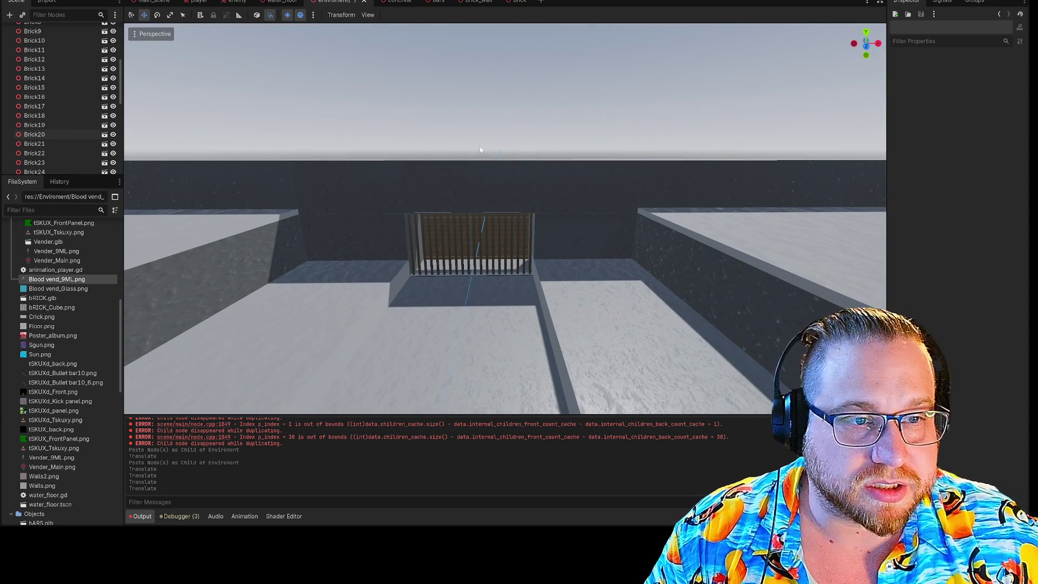
# Scale Brick4 wider along X so it spans the barred gate opening.
pyautogui.scroll(5, 476, 162)
pyautogui.click(475, 169)
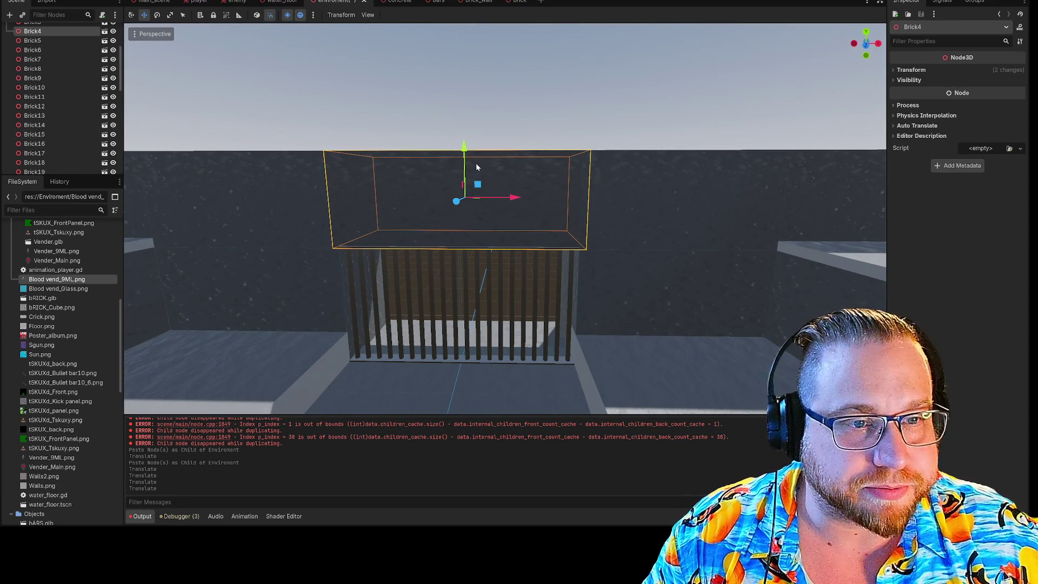
pyautogui.press('r')
pyautogui.moveTo(514, 198); pyautogui.dragTo(508, 196)
pyautogui.press('Escape')
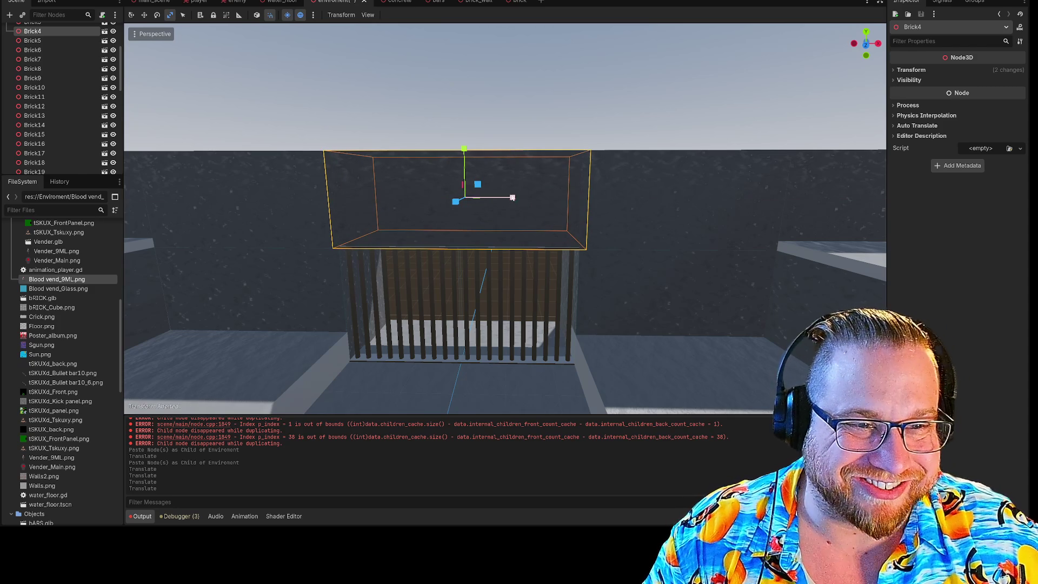
pyautogui.click(525, 106)
pyautogui.click(528, 204)
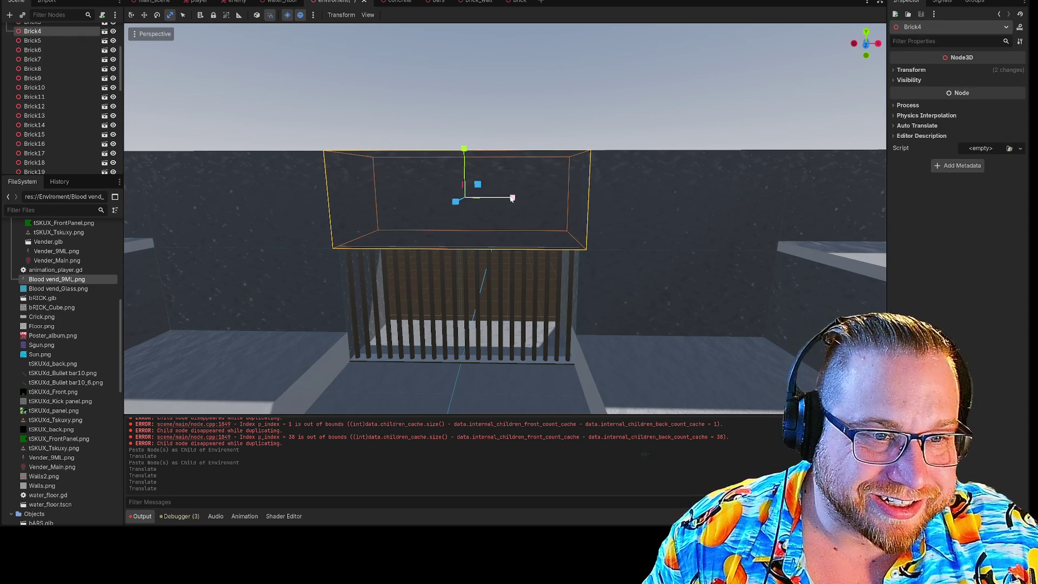
pyautogui.moveTo(512, 199); pyautogui.dragTo(512, 199)
pyautogui.click(492, 73)
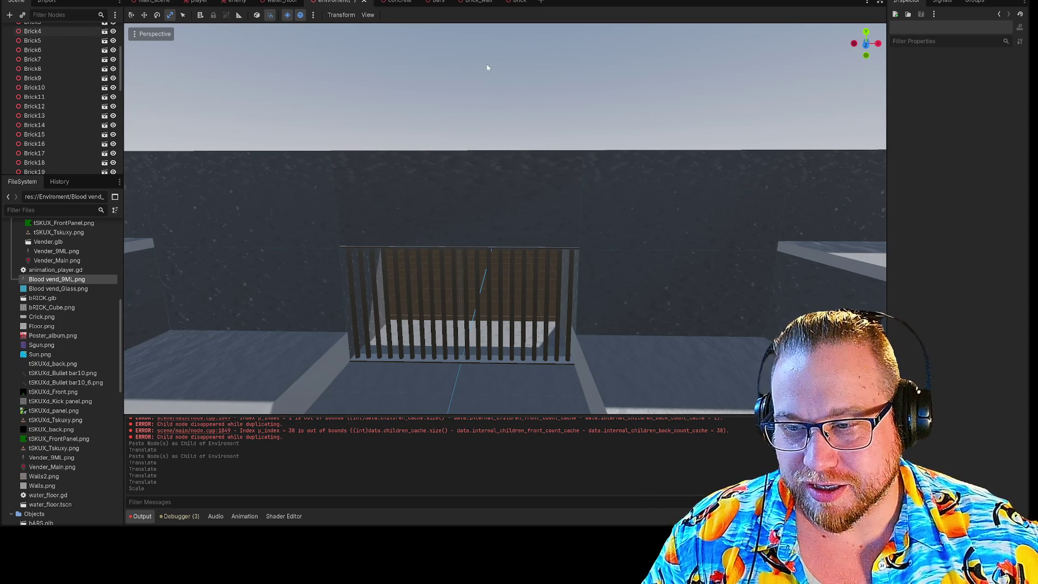
pyautogui.moveTo(488, 54); pyautogui.dragTo(487, 141)
pyautogui.moveTo(512, 255); pyautogui.dragTo(512, 255)
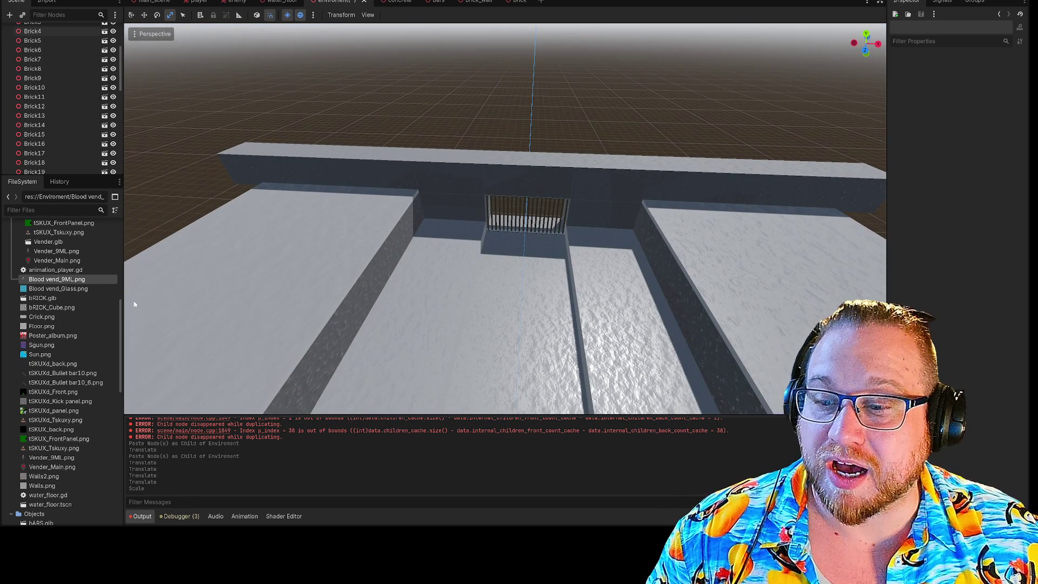
# Select the 11 wall-top bricks, undoing a stray Enviroment selection, and switch to Move mode.
pyautogui.click(262, 162)
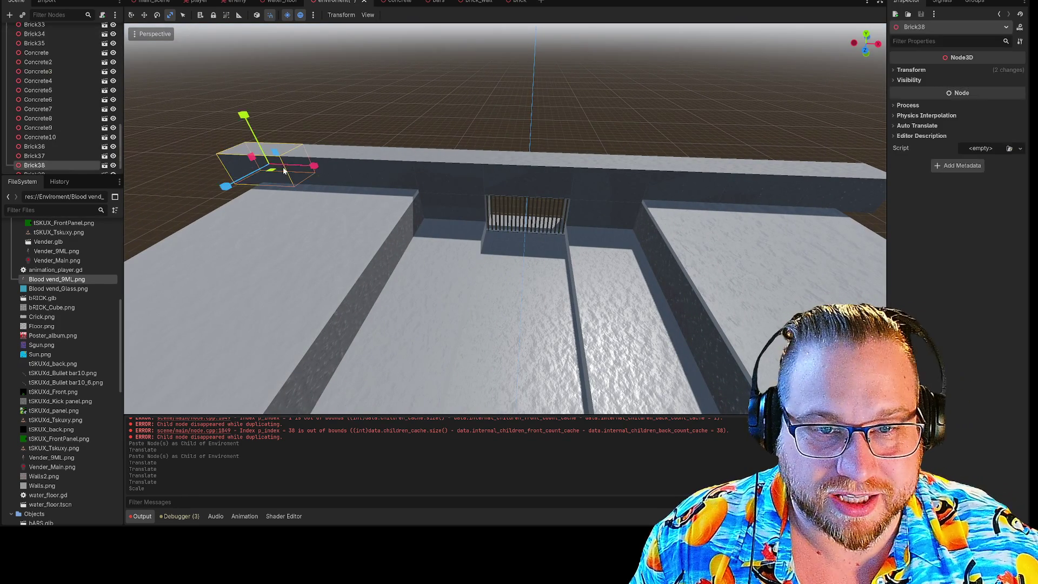
pyautogui.keyDown('shift'); pyautogui.click(331, 173); pyautogui.keyUp('shift')
pyautogui.keyDown('shift'); pyautogui.click(389, 170); pyautogui.keyUp('shift')
pyautogui.keyDown('shift'); pyautogui.click(449, 189); pyautogui.keyUp('shift')
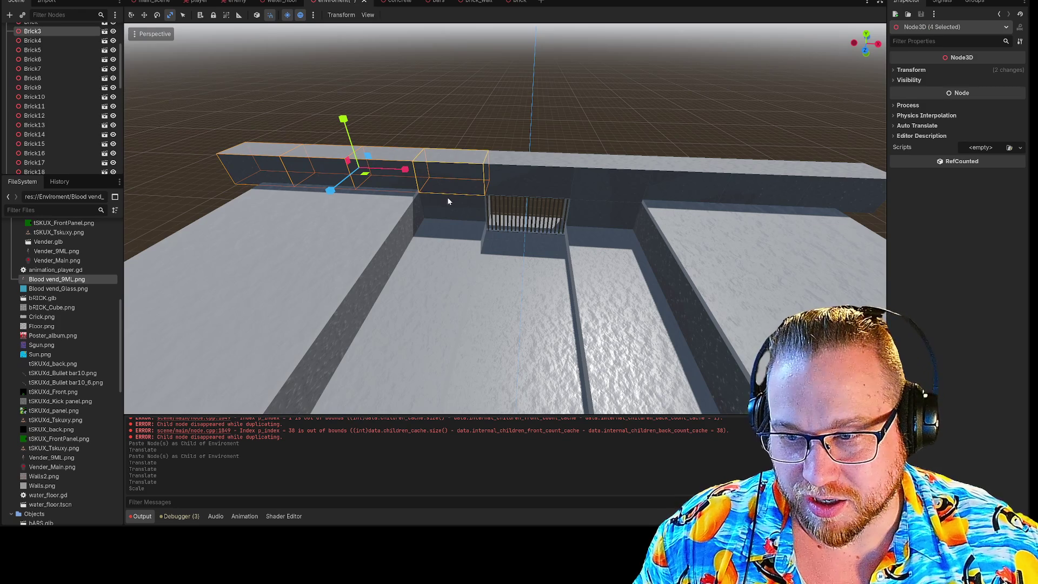
pyautogui.keyDown('shift'); pyautogui.click(445, 208); pyautogui.keyUp('shift')
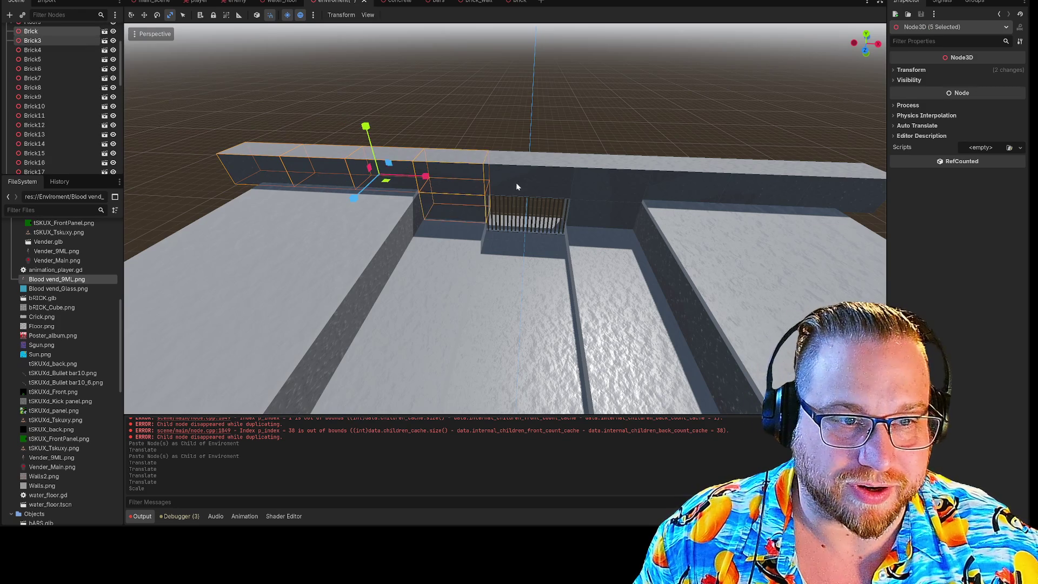
pyautogui.keyDown('shift'); pyautogui.click(556, 187); pyautogui.keyUp('shift')
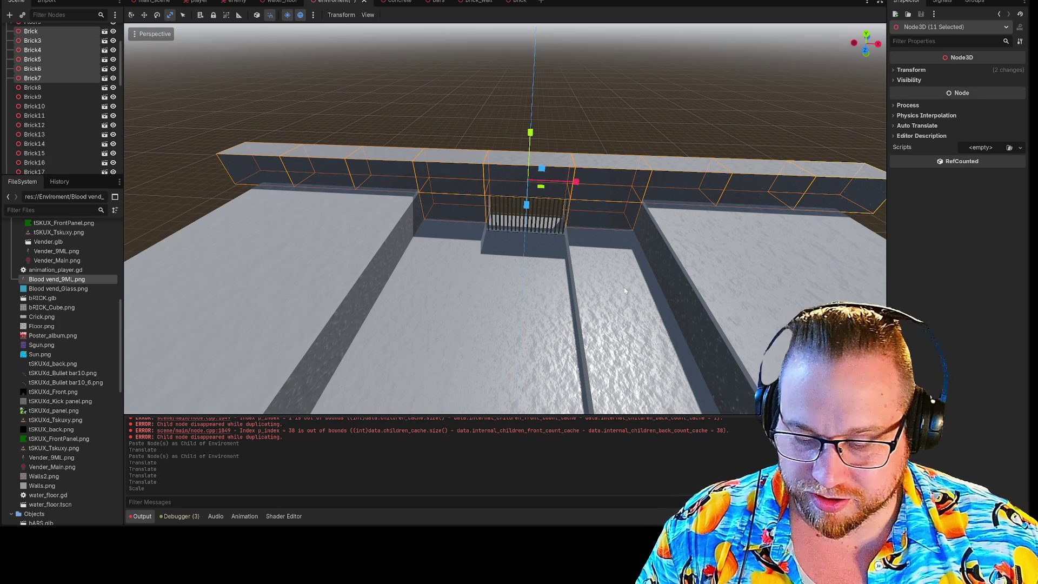
pyautogui.moveTo(643, 112); pyautogui.dragTo(332, 212)
pyautogui.scroll(3, 80, 107)
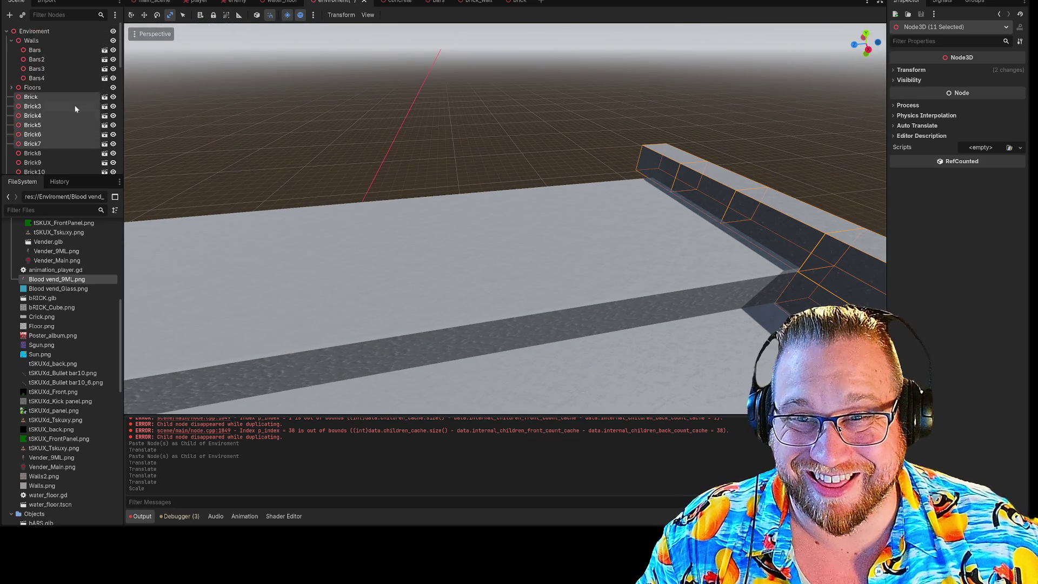
pyautogui.click(42, 32)
pyautogui.hotkey('ctrl', 'z')
pyautogui.press('f')
pyautogui.press('w')
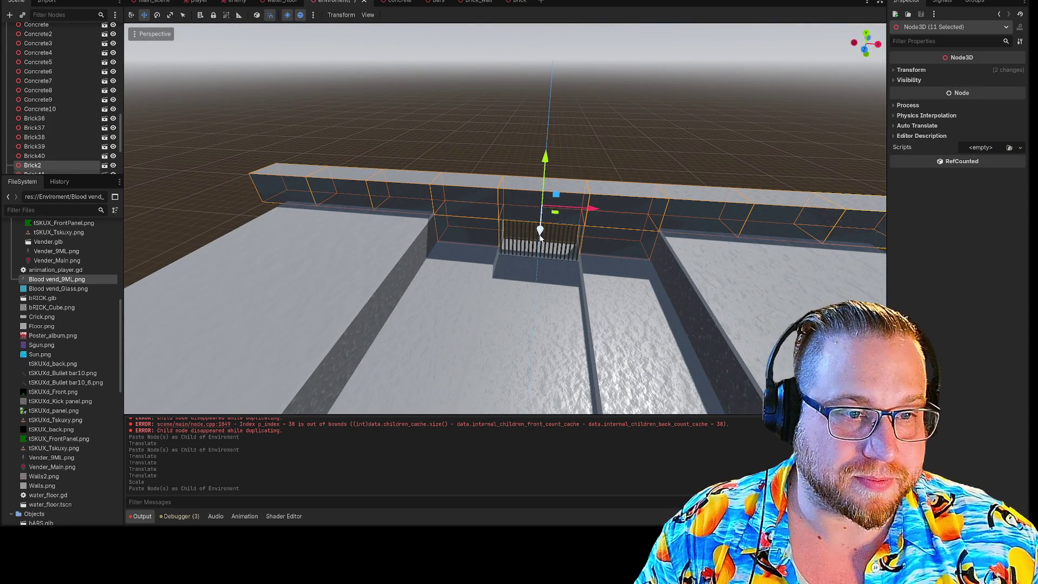
pyautogui.moveTo(540, 231); pyautogui.dragTo(547, 382)
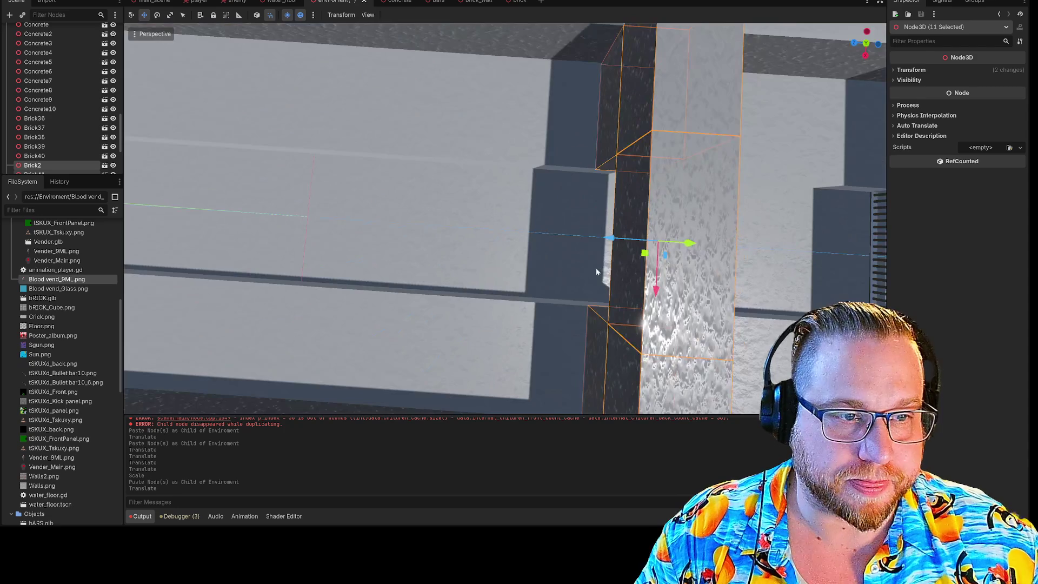
pyautogui.moveTo(607, 242); pyautogui.dragTo(608, 241)
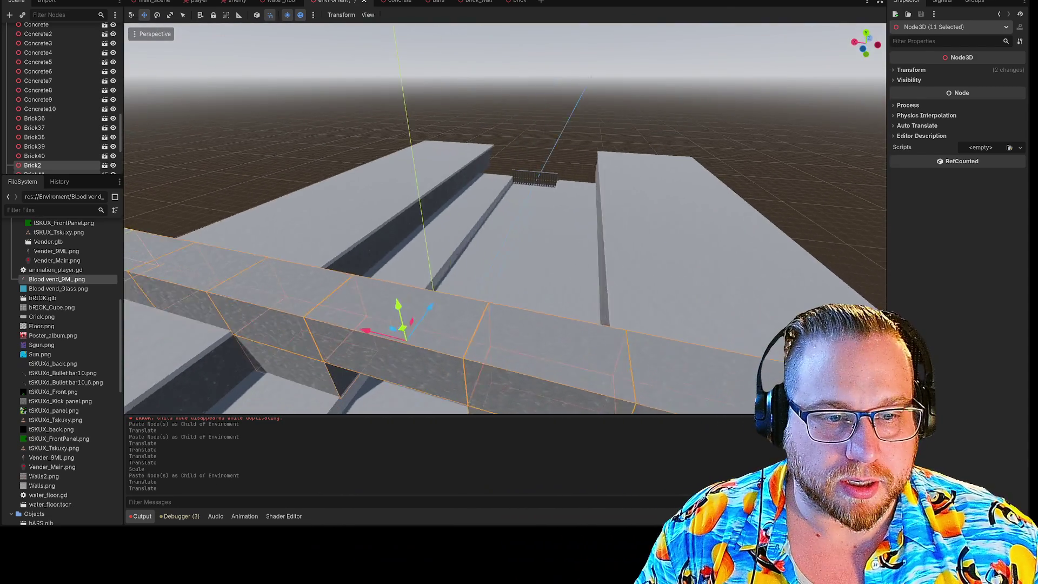
pyautogui.moveTo(378, 302)
pyautogui.mouseDown()
pyautogui.moveTo(450, 303)
pyautogui.moveTo(600, 173)
pyautogui.moveTo(647, 178)
pyautogui.mouseUp()
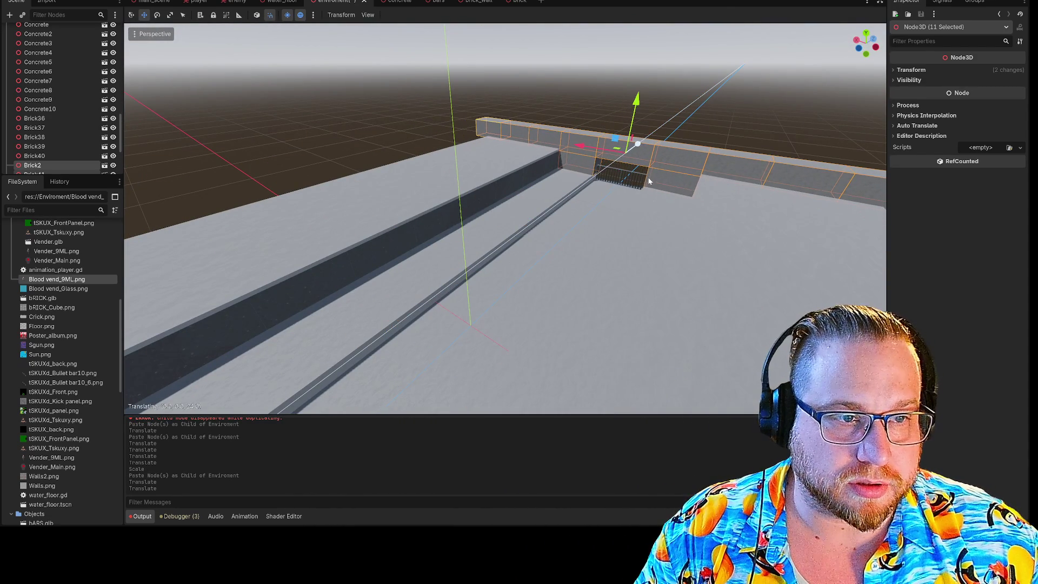
pyautogui.scroll(6, 505, 216)
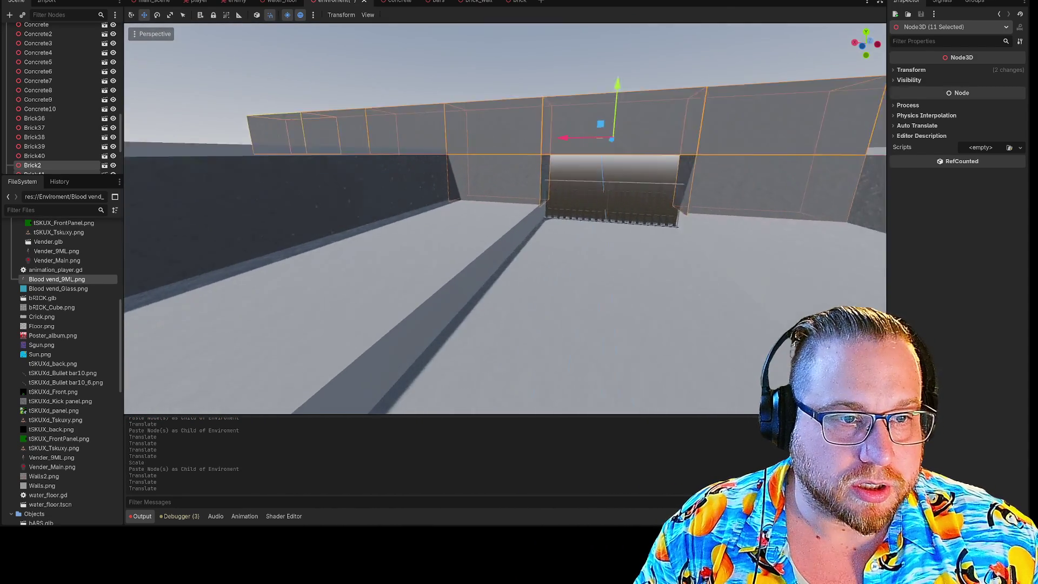
pyautogui.scroll(-8, 505, 217)
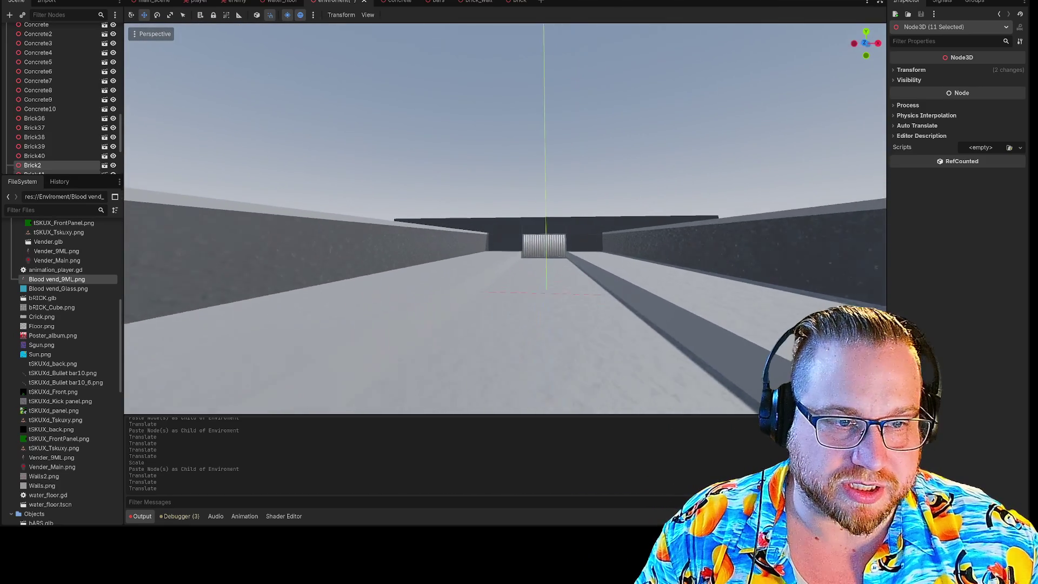
pyautogui.scroll(8, 505, 216)
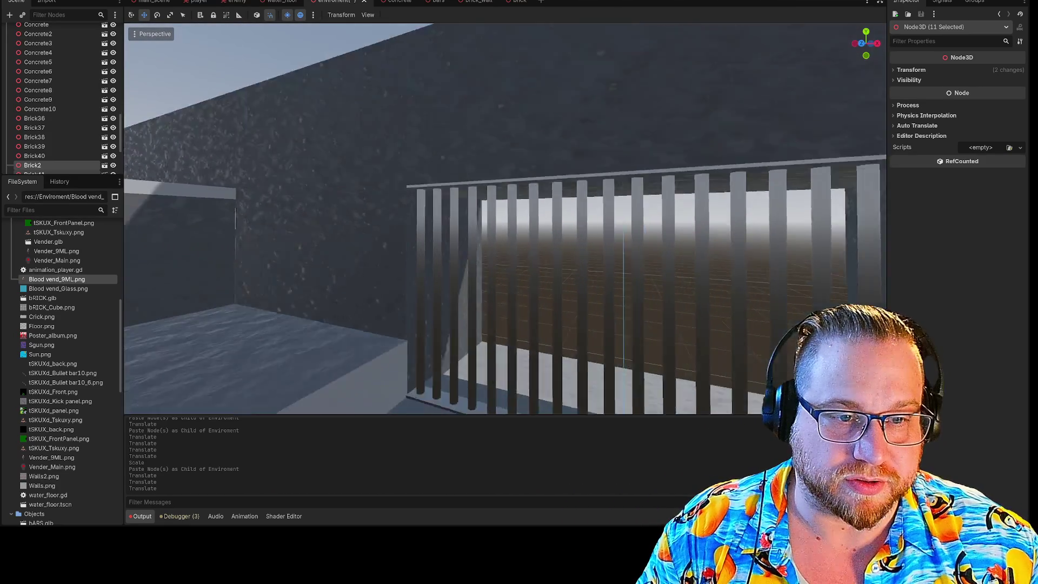
pyautogui.scroll(-6, 505, 216)
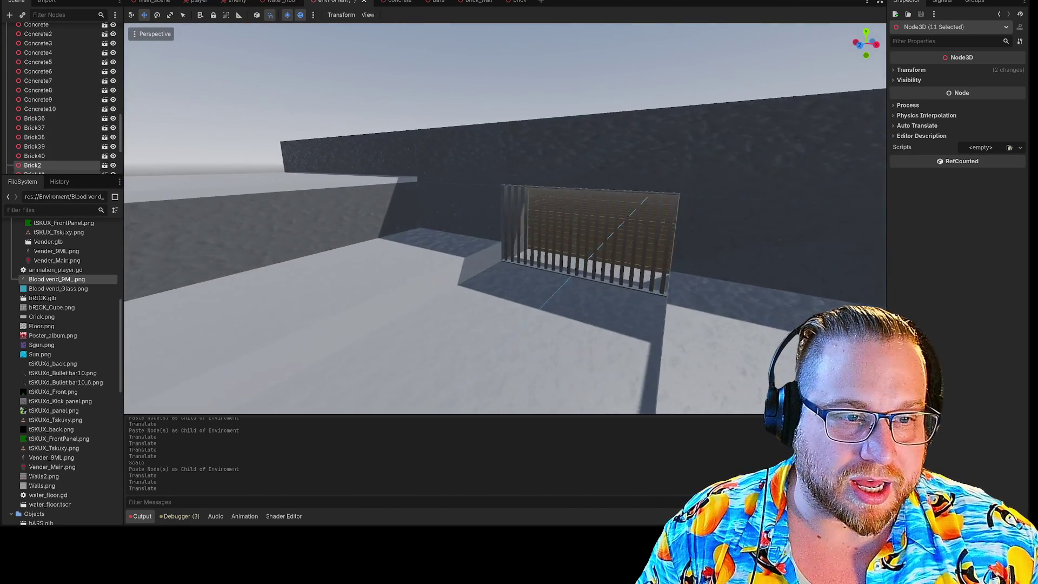
pyautogui.scroll(6, 505, 219)
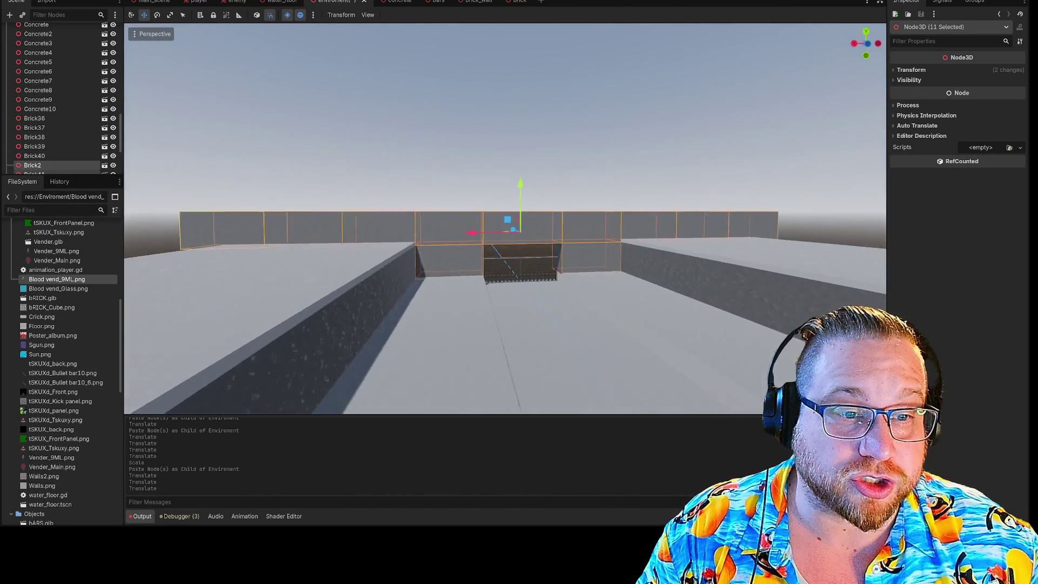
pyautogui.scroll(5, 555, 165)
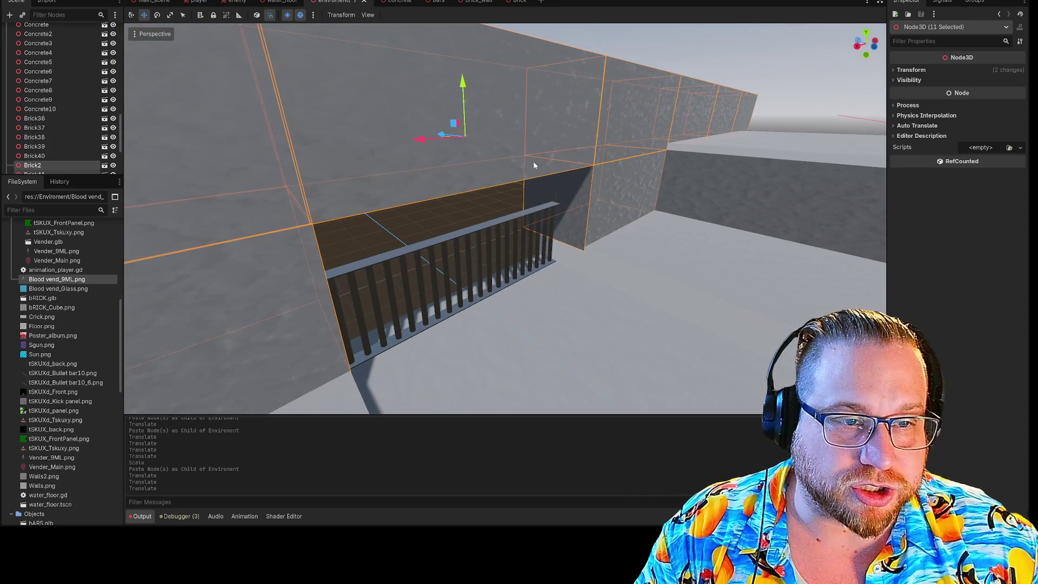
pyautogui.moveTo(441, 134); pyautogui.dragTo(462, 141)
pyautogui.press('x')
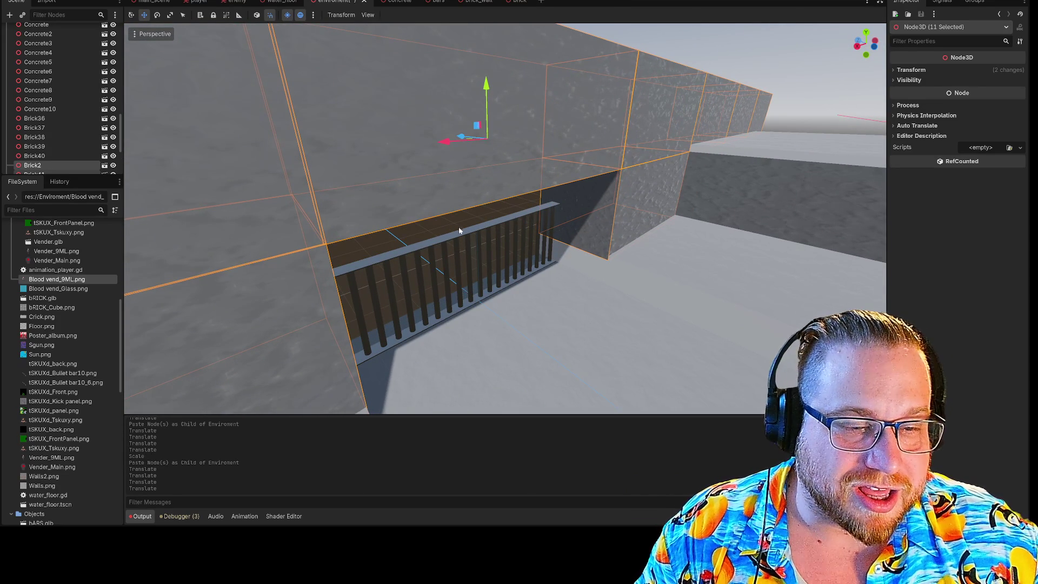
pyautogui.click(475, 260)
pyautogui.scroll(3, 474, 259)
pyautogui.moveTo(475, 259)
pyautogui.mouseDown()
pyautogui.moveTo(486, 254)
pyautogui.moveTo(519, 291)
pyautogui.moveTo(505, 186)
pyautogui.mouseUp()
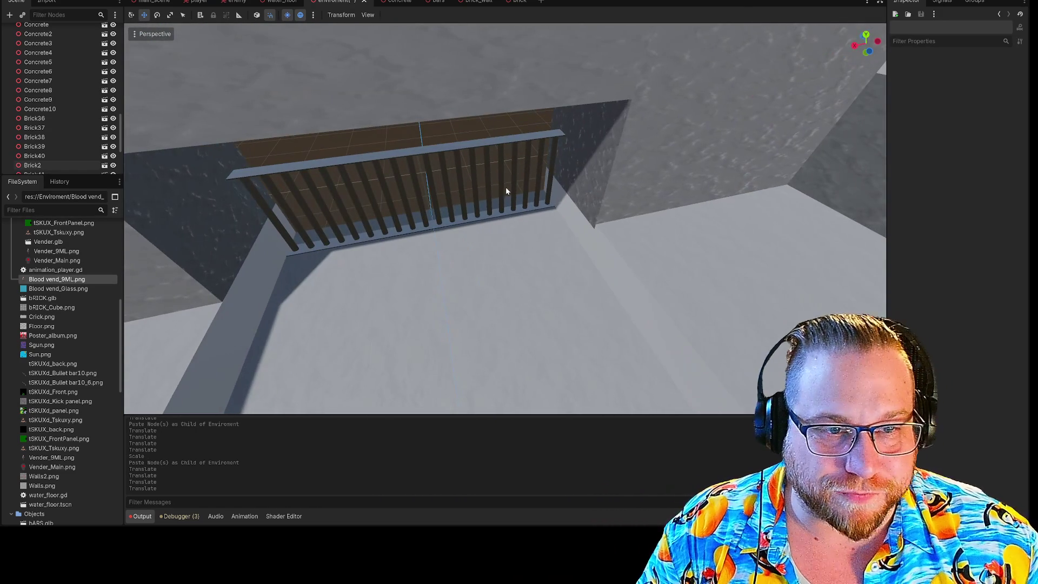
# Select both barred railing pieces and move them 1 unit back along Z and 0.7 up.
pyautogui.click(475, 152)
pyautogui.keyDown('shift'); pyautogui.click(359, 161); pyautogui.keyUp('shift')
pyautogui.moveTo(485, 199); pyautogui.dragTo(434, 242)
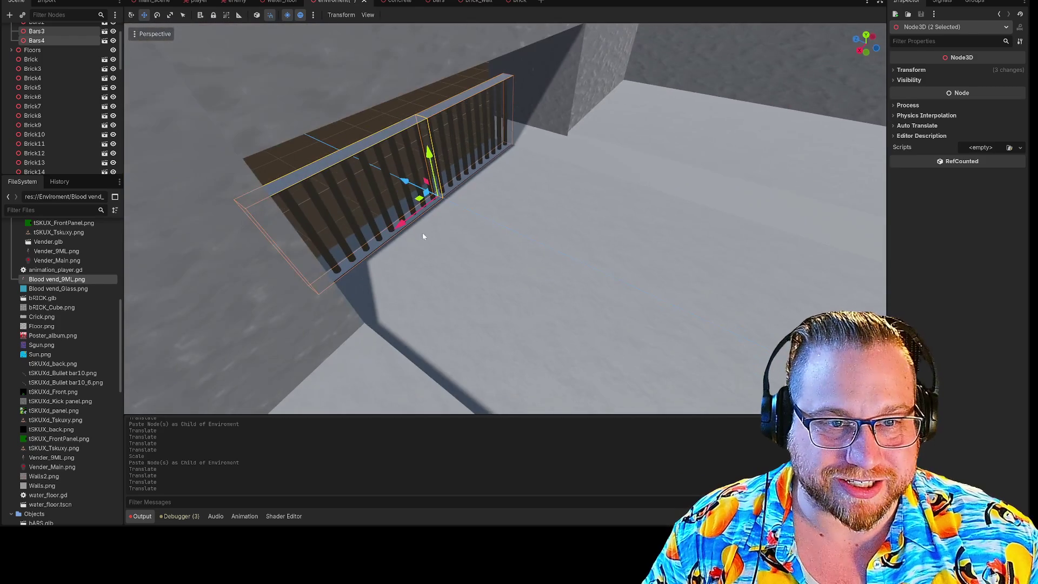
pyautogui.moveTo(406, 182)
pyautogui.mouseDown()
pyautogui.moveTo(456, 206)
pyautogui.moveTo(411, 184)
pyautogui.moveTo(453, 217)
pyautogui.mouseUp()
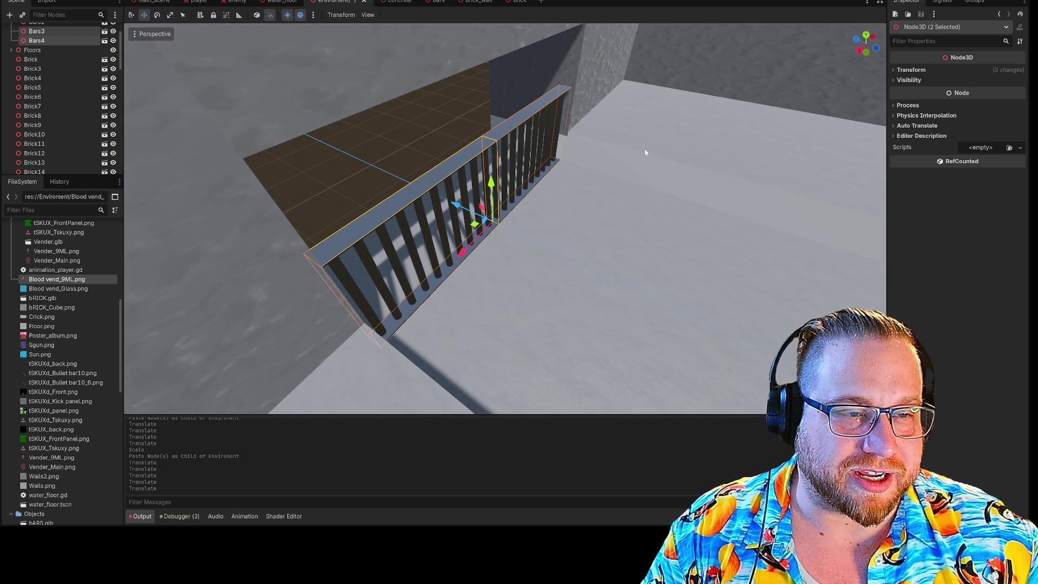
pyautogui.rightClick(663, 137)
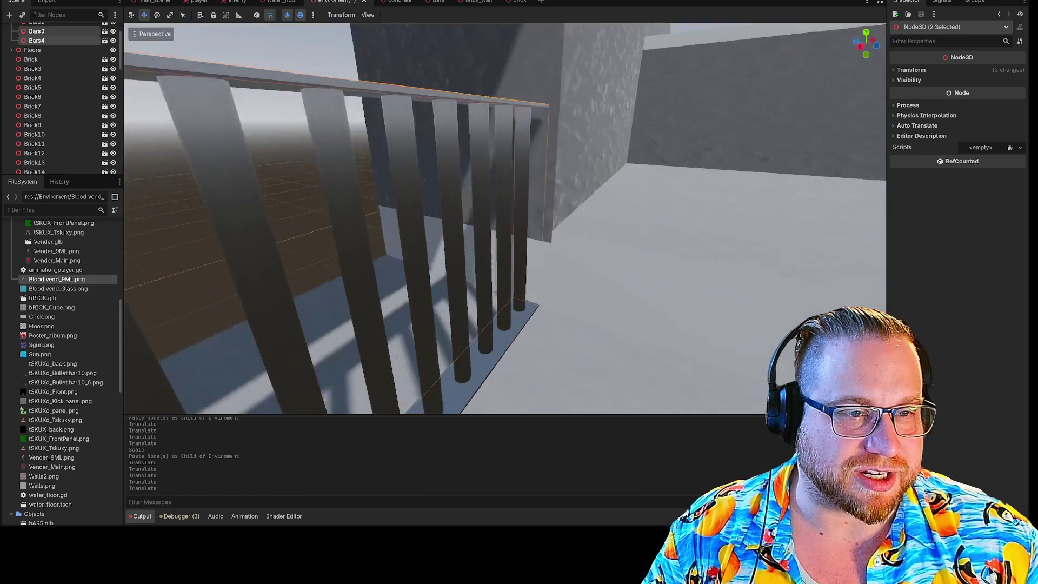
pyautogui.press('s')
pyautogui.press('w')
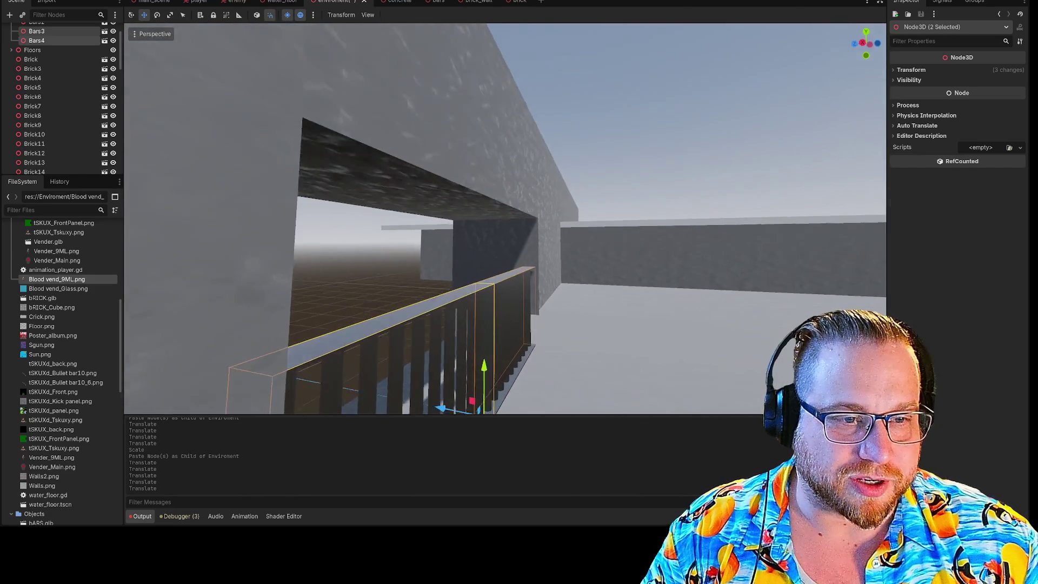
pyautogui.moveTo(436, 315); pyautogui.dragTo(436, 315)
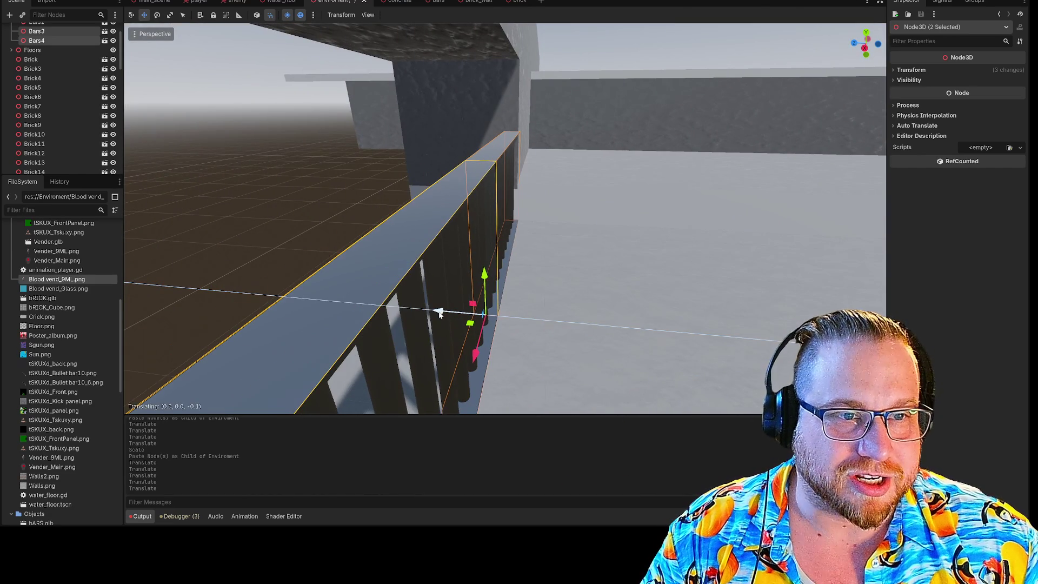
pyautogui.rightClick(435, 312)
pyautogui.press('s')
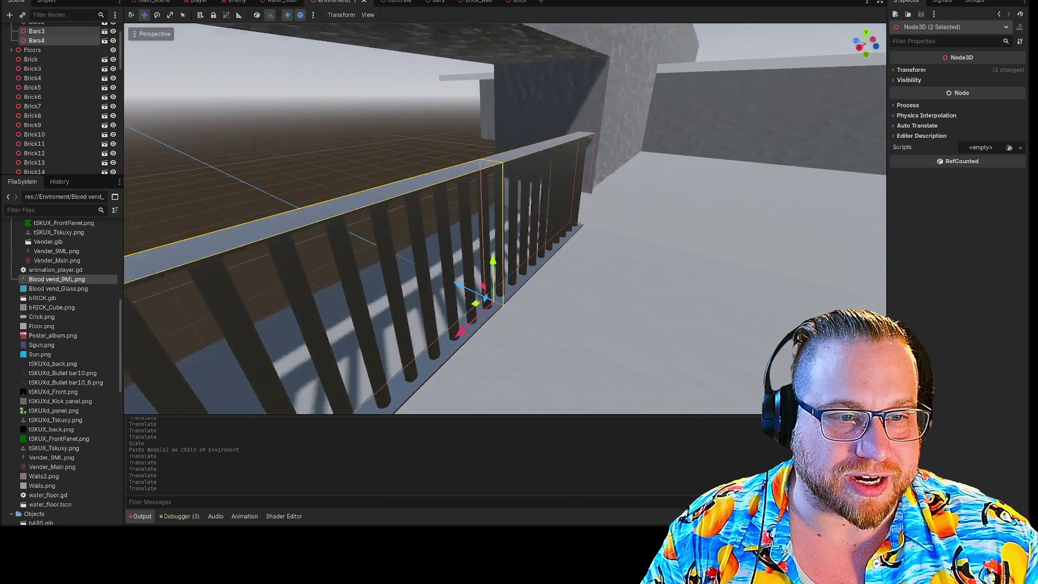
pyautogui.moveTo(537, 229)
pyautogui.mouseDown()
pyautogui.moveTo(538, 184)
pyautogui.moveTo(538, 197)
pyautogui.mouseUp()
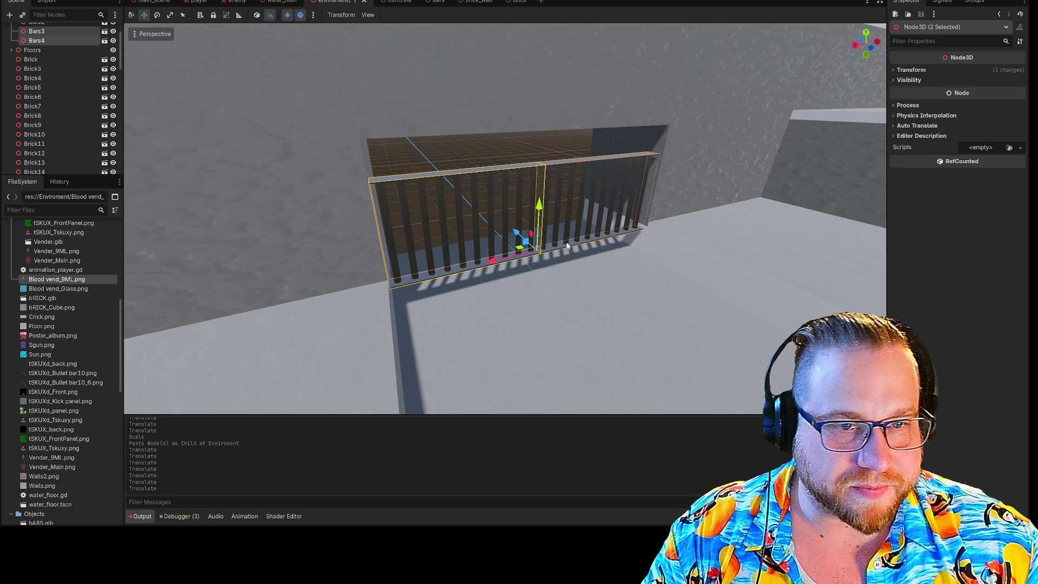
pyautogui.press('w')
pyautogui.press('s')
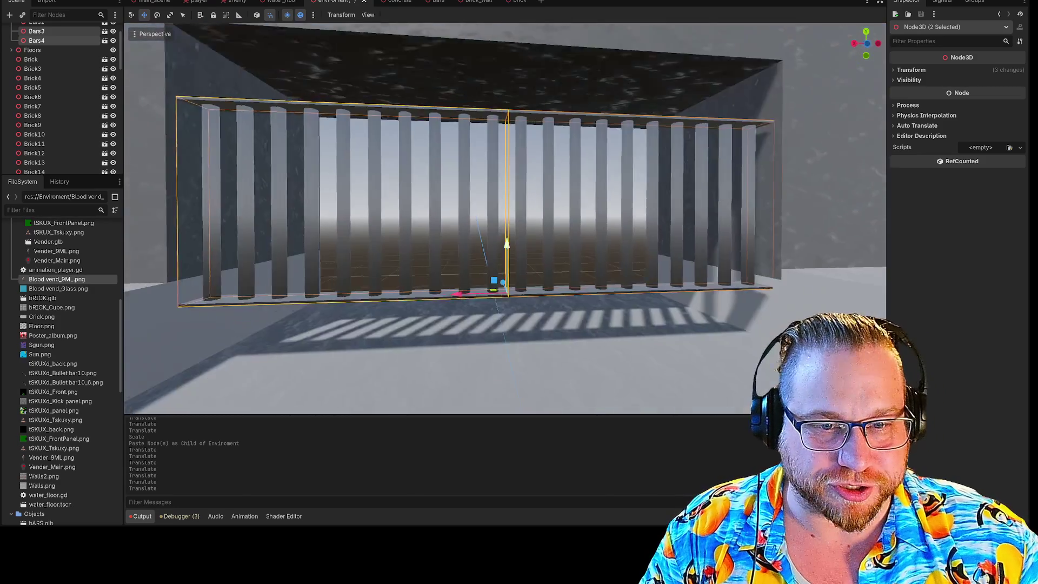
# In Scale mode, stretch the railing bars taller along Y in two drags.
pyautogui.press('e')
pyautogui.press('w')
pyautogui.press('q')
pyautogui.press('e')
pyautogui.press('r')
pyautogui.moveTo(466, 239); pyautogui.dragTo(466, 338)
pyautogui.press('w')
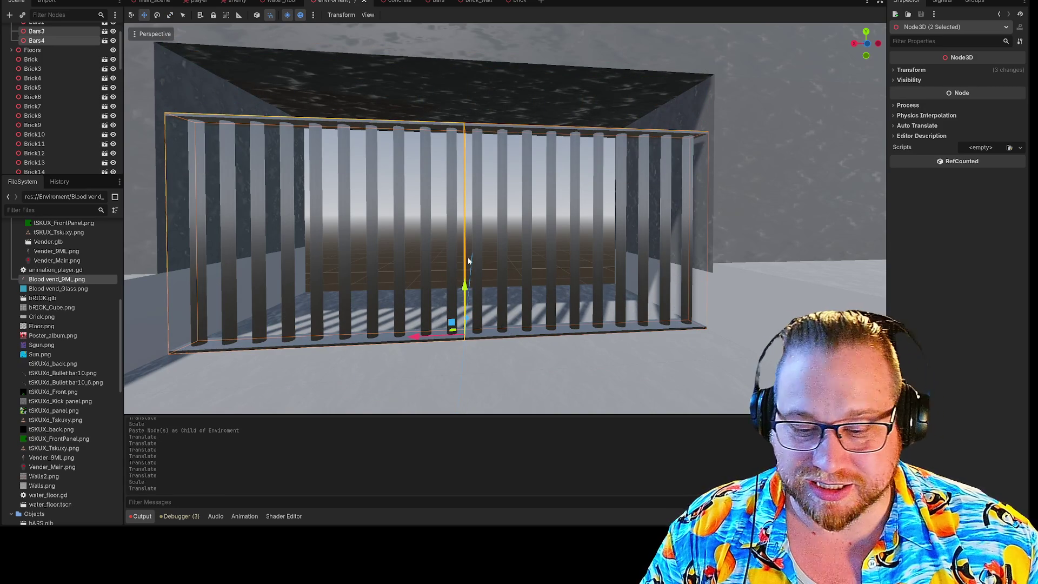
pyautogui.press('r')
pyautogui.moveTo(465, 292); pyautogui.dragTo(466, 274)
# Inspect the stretched bar grid from several angles, then select the wall end piece Brick48.
pyautogui.press('w')
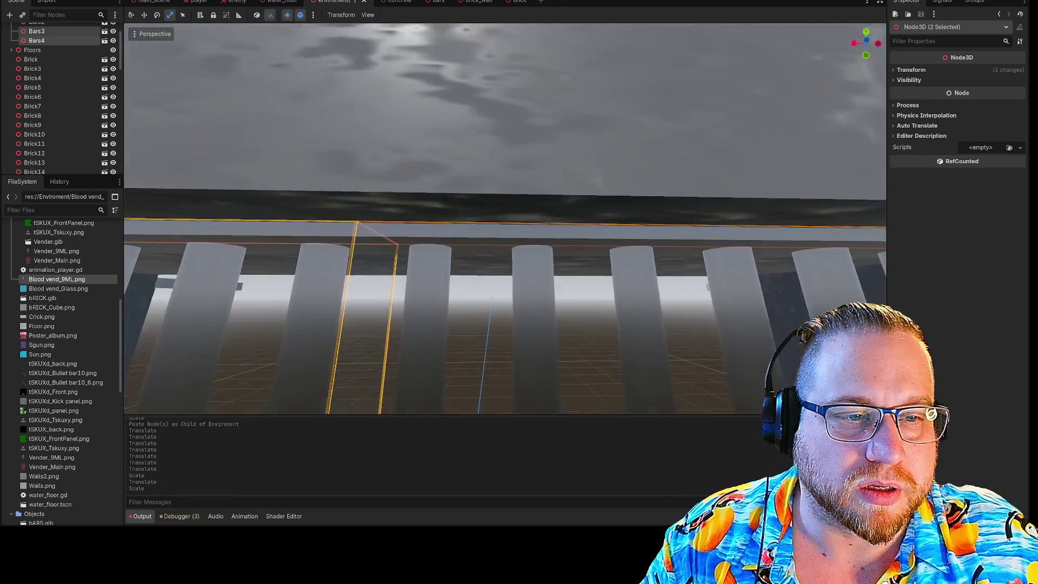
pyautogui.press('w')
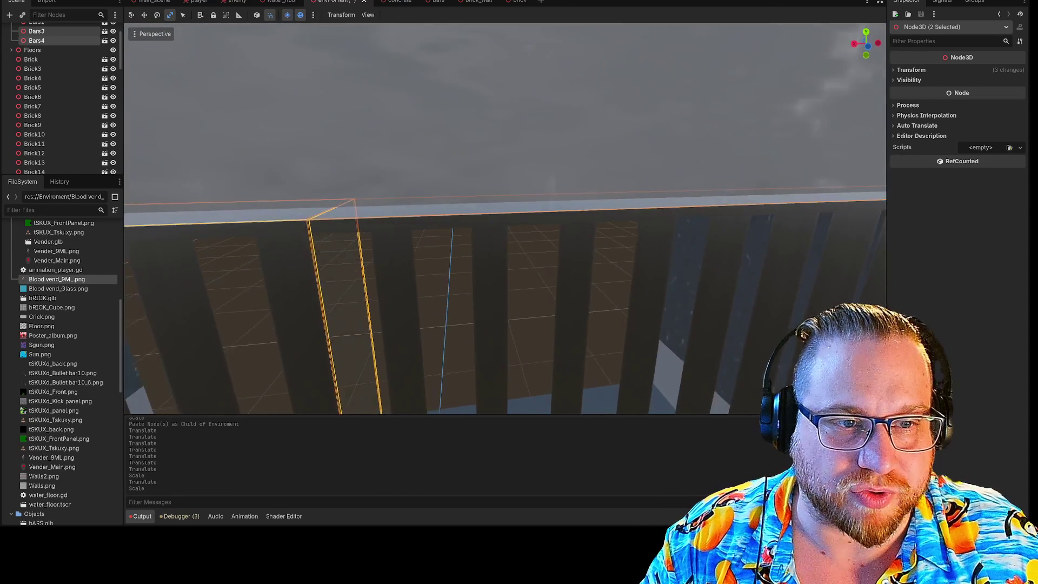
pyautogui.press('s')
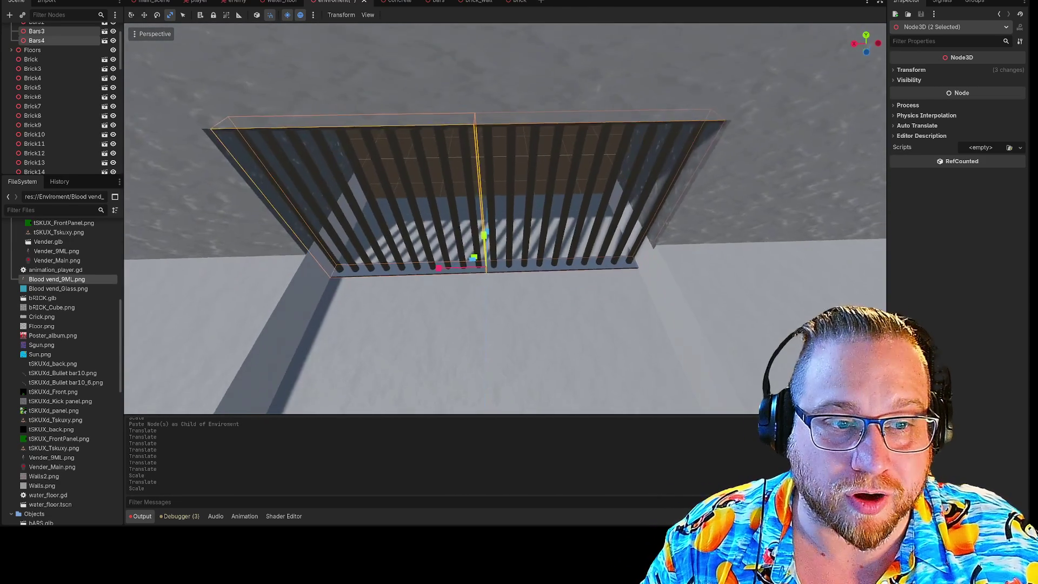
pyautogui.press('s')
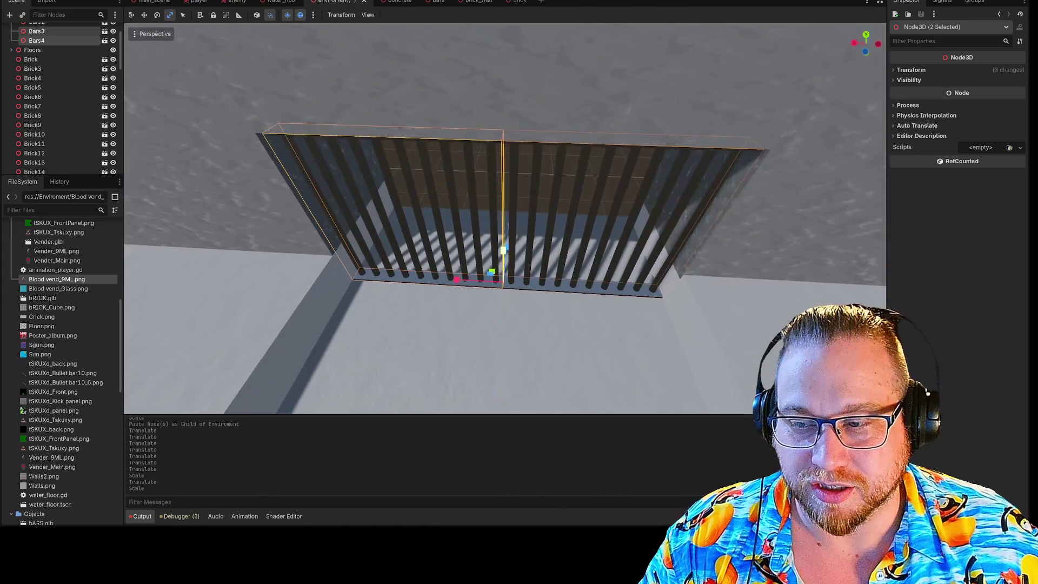
pyautogui.press('q')
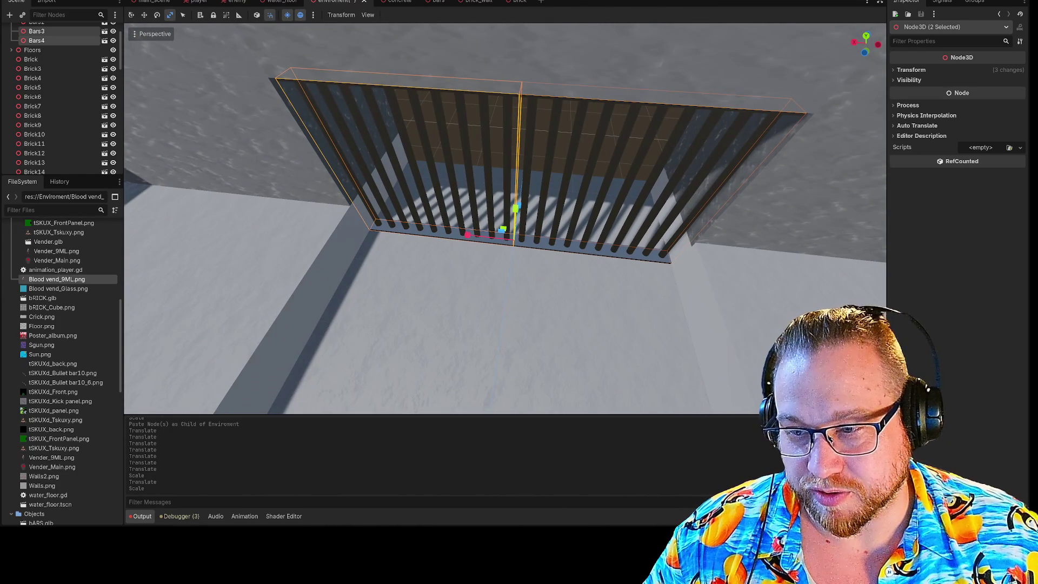
pyautogui.press('s')
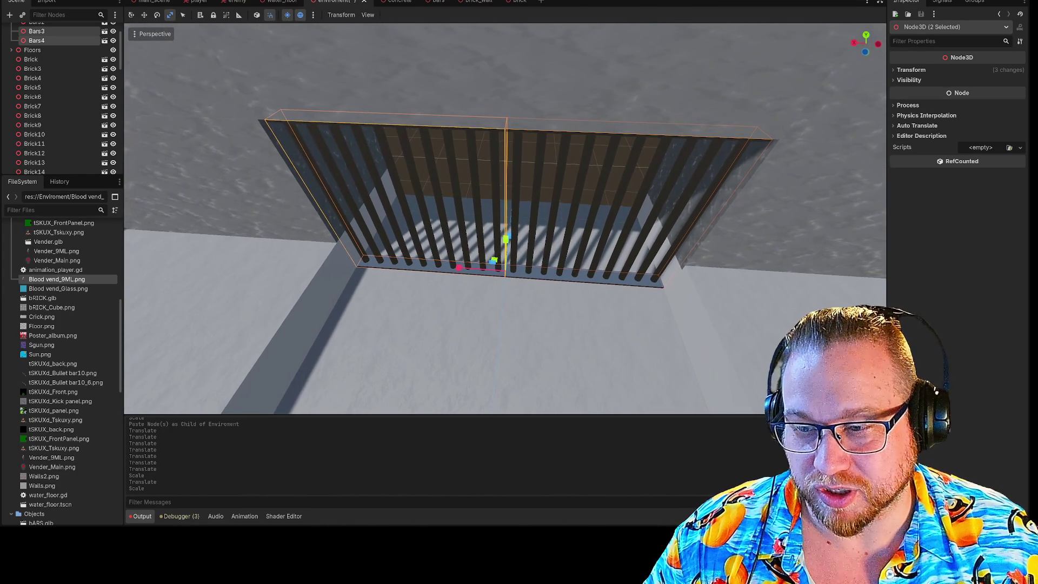
pyautogui.press('a')
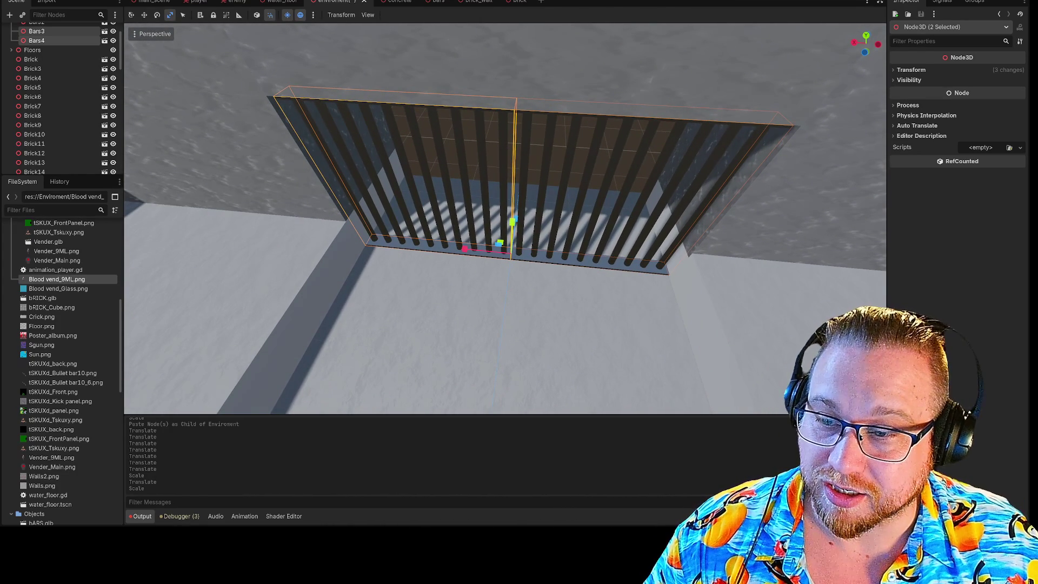
pyautogui.press('w')
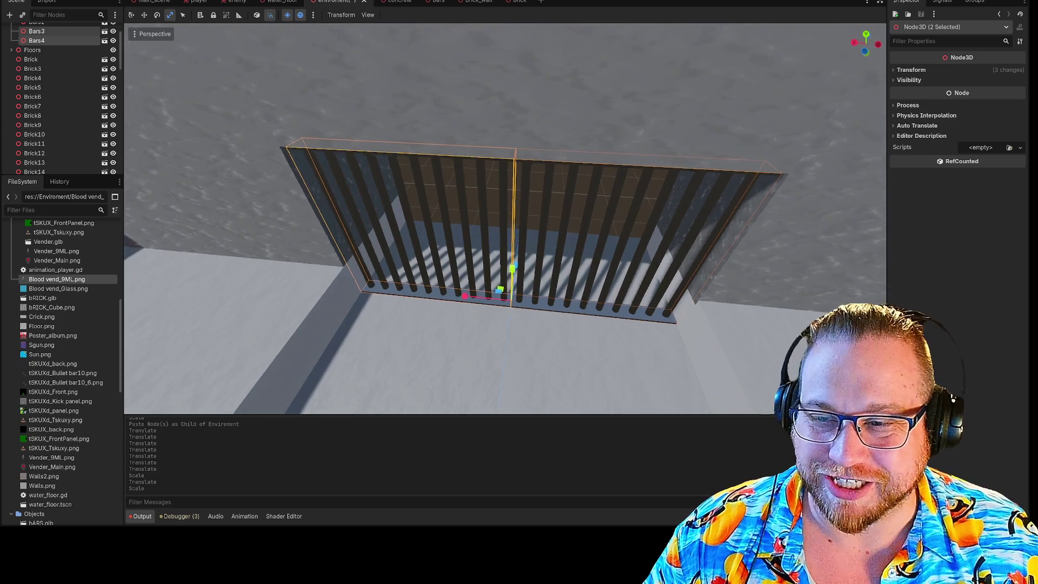
pyautogui.press('s')
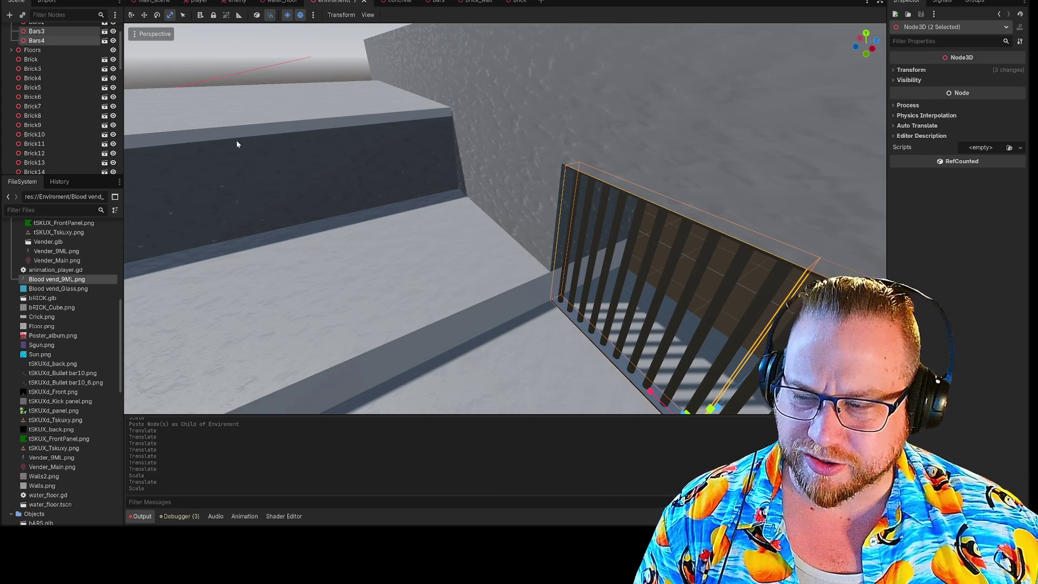
pyautogui.moveTo(351, 165)
pyautogui.mouseDown()
pyautogui.moveTo(341, 163)
pyautogui.moveTo(341, 140)
pyautogui.moveTo(340, 184)
pyautogui.moveTo(351, 162)
pyautogui.moveTo(360, 169)
pyautogui.mouseUp()
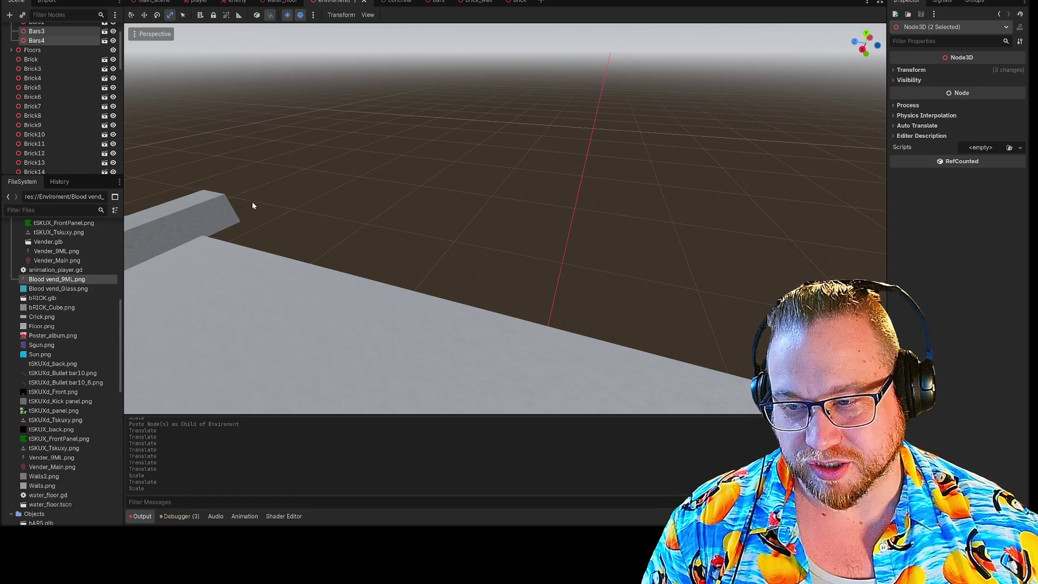
pyautogui.click(238, 209)
# Paste a copied brick as Brick51 under Enviroment and rotate it -90 degrees.
pyautogui.moveTo(318, 220); pyautogui.dragTo(360, 218)
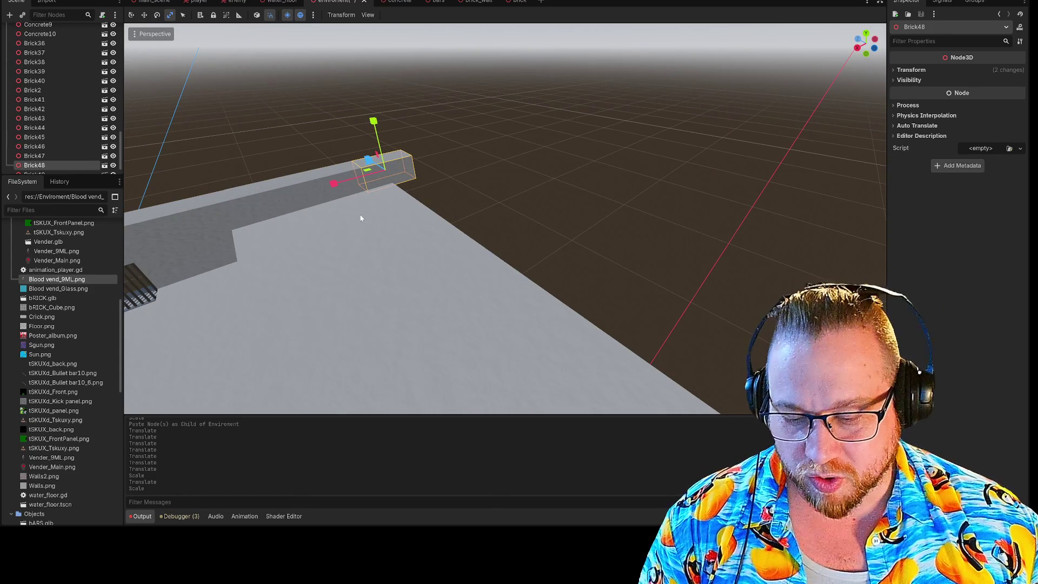
pyautogui.press('w')
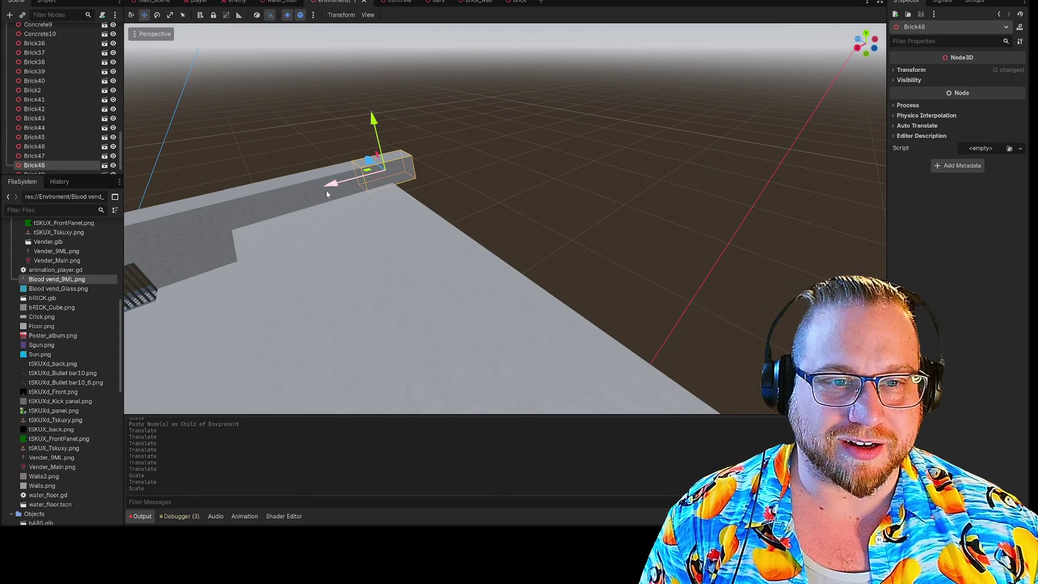
pyautogui.scroll(5, 37, 71)
pyautogui.scroll(10, 36, 71)
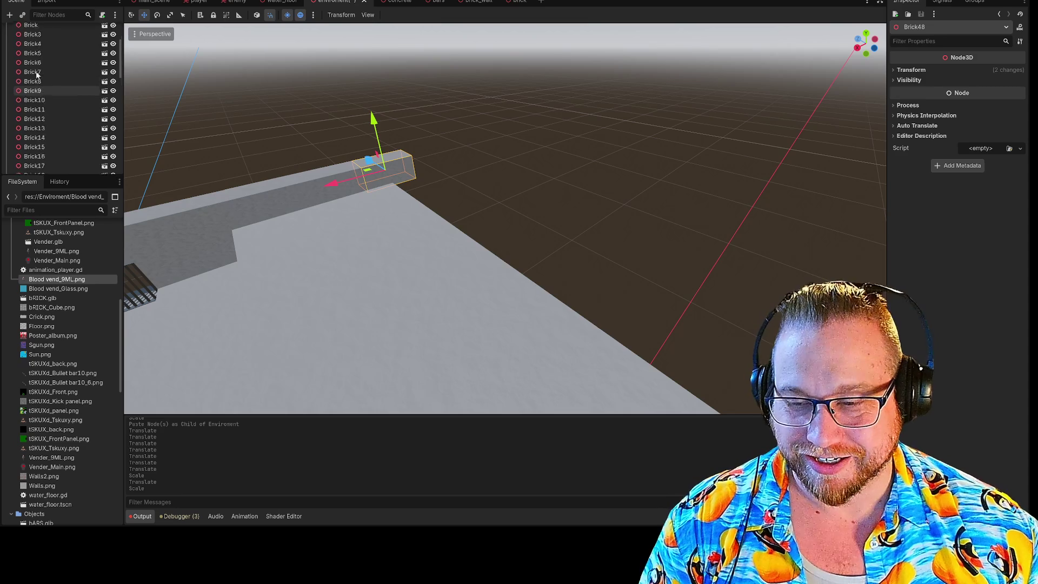
pyautogui.click(41, 31)
pyautogui.hotkey('ctrl', 'v')
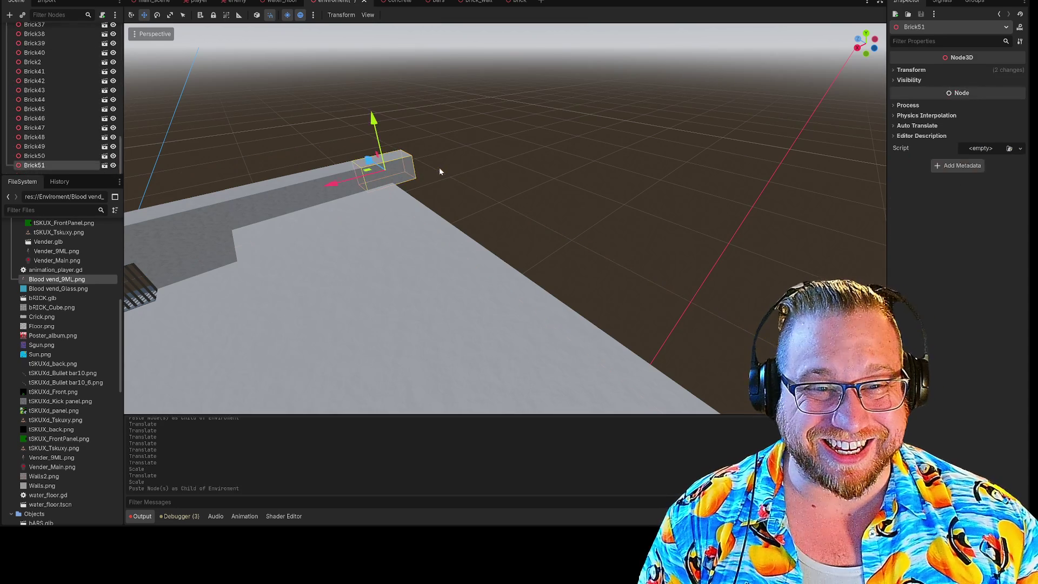
pyautogui.press('e')
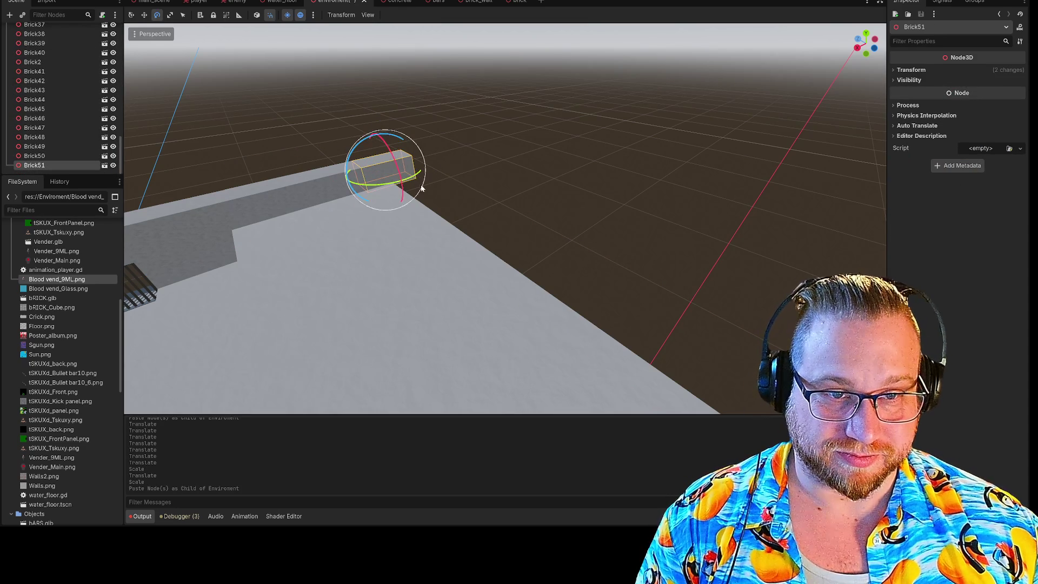
pyautogui.moveTo(419, 178); pyautogui.dragTo(383, 187)
# Slide Brick51 along the Z axis onto the top of the wall.
pyautogui.scroll(5, 383, 187)
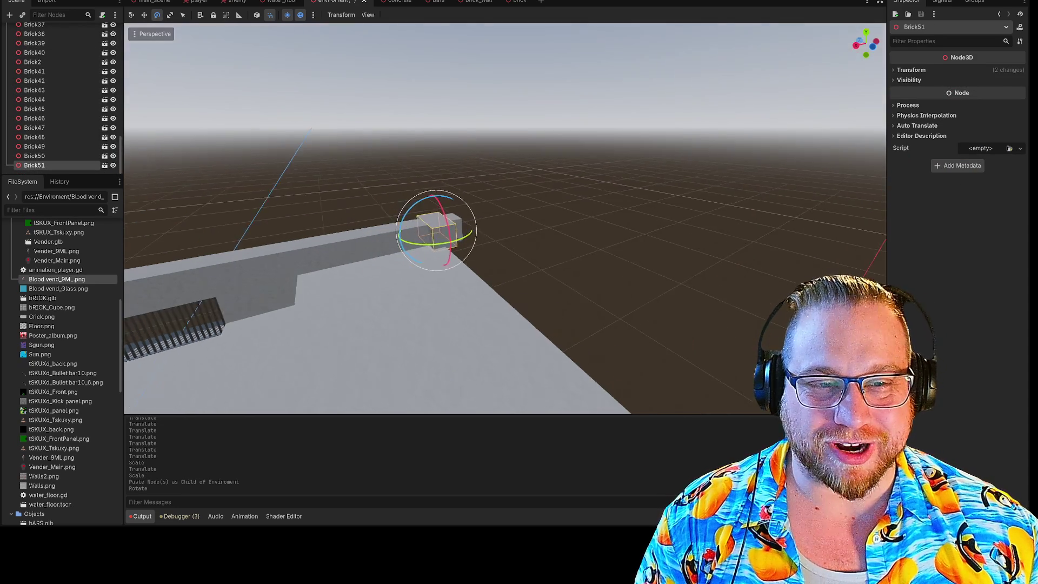
pyautogui.scroll(-5, 384, 187)
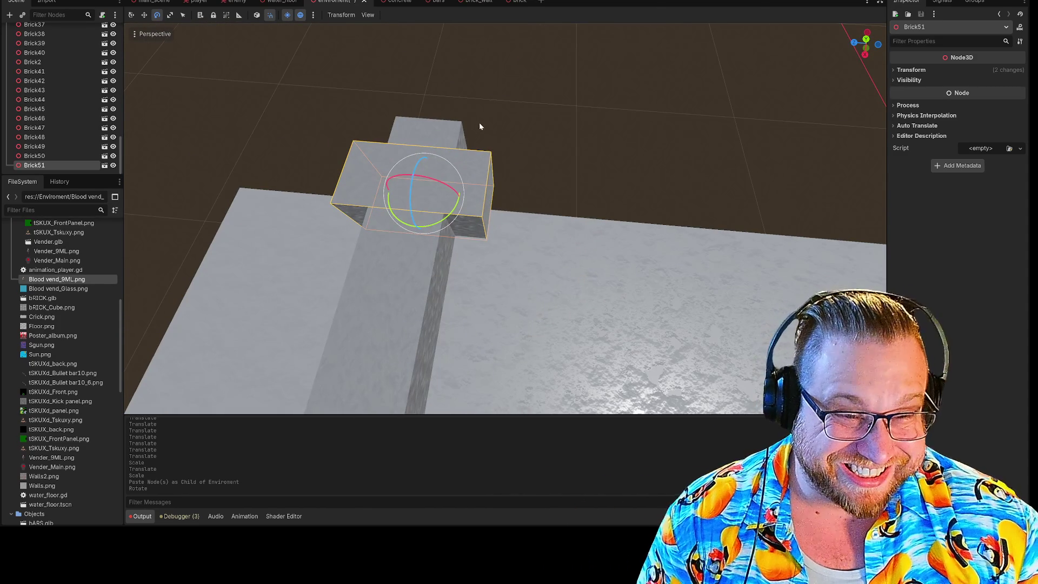
pyautogui.moveTo(497, 125); pyautogui.dragTo(497, 87)
pyautogui.press('r')
pyautogui.press('e')
pyautogui.press('w')
pyautogui.moveTo(372, 265); pyautogui.dragTo(466, 272)
pyautogui.moveTo(532, 115)
pyautogui.mouseDown()
pyautogui.moveTo(519, 162)
pyautogui.moveTo(500, 127)
pyautogui.moveTo(543, 116)
pyautogui.mouseUp()
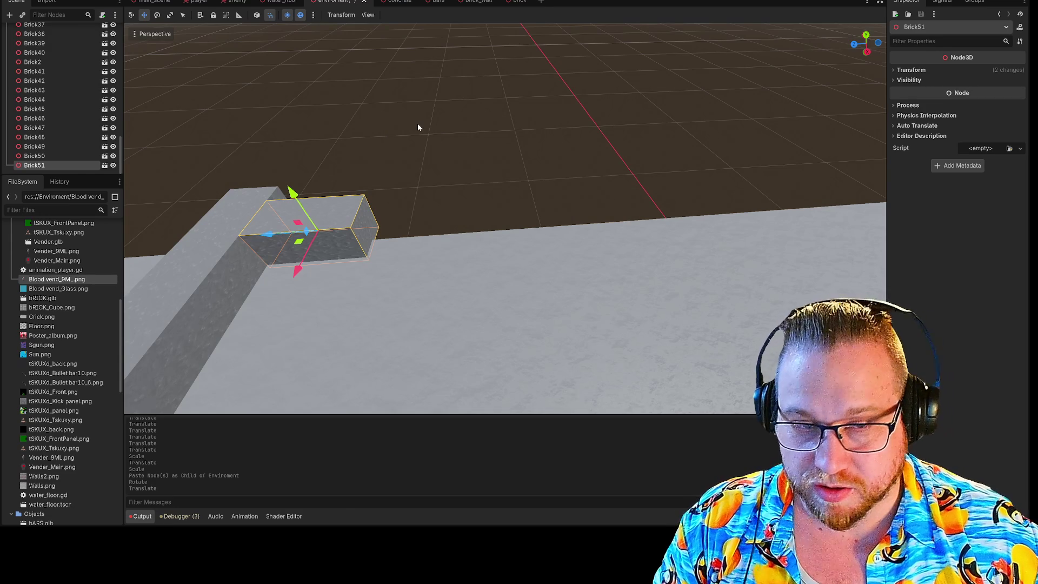
# Paste Brick52, slide it along the wall beside Brick51, and select both bricks.
pyautogui.scroll(5, 19, 106)
pyautogui.scroll(-5, 30, 106)
pyautogui.hotkey('ctrl', 'v')
pyautogui.moveTo(253, 233)
pyautogui.mouseDown()
pyautogui.moveTo(392, 245)
pyautogui.moveTo(367, 249)
pyautogui.mouseUp()
pyautogui.moveTo(352, 160)
pyautogui.mouseDown()
pyautogui.moveTo(378, 205)
pyautogui.moveTo(340, 148)
pyautogui.mouseUp()
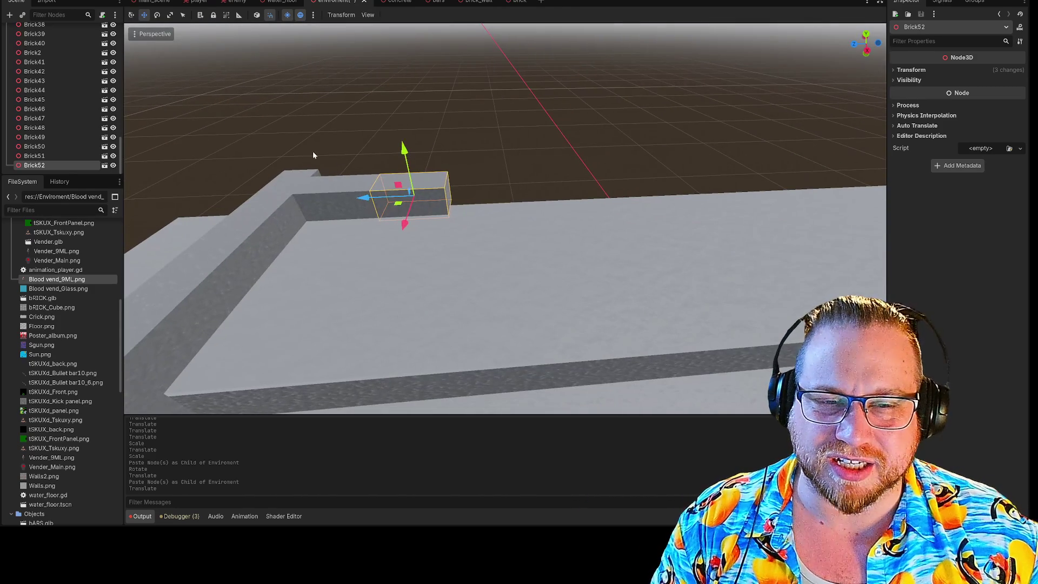
pyautogui.keyDown('shift'); pyautogui.click(333, 203); pyautogui.keyUp('shift')
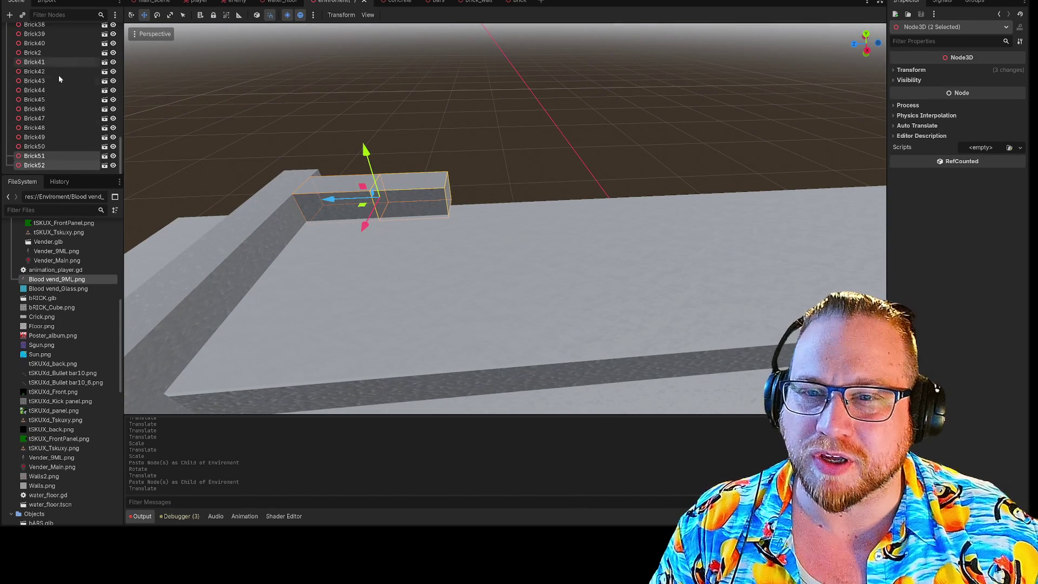
# Paste copies of the selected bricks under Enviroment and slide them along the X axis.
pyautogui.scroll(10, 59, 63)
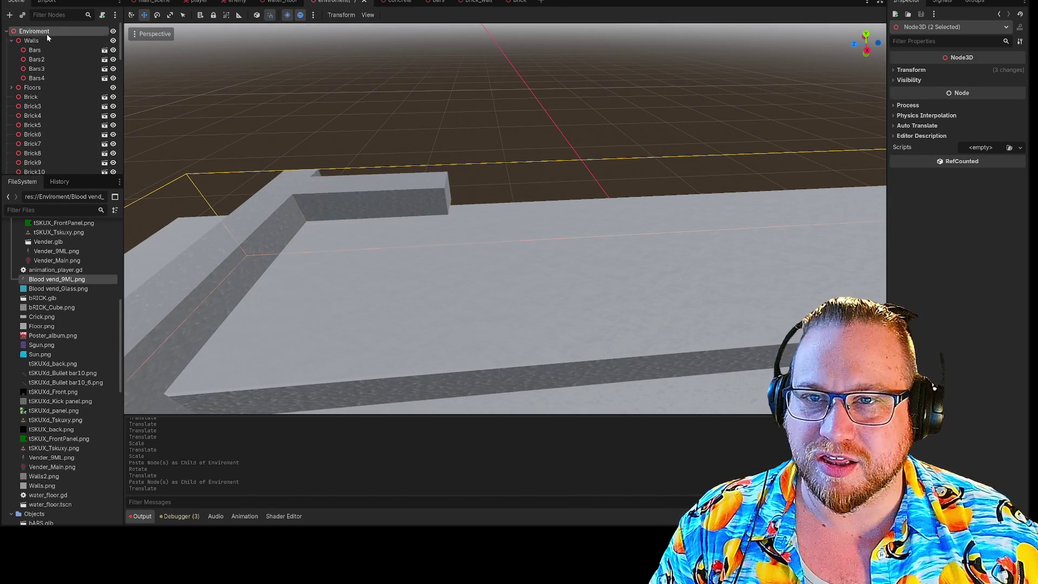
pyautogui.click(46, 33)
pyautogui.hotkey('ctrl', 'v')
pyautogui.moveTo(331, 204)
pyautogui.mouseDown()
pyautogui.moveTo(478, 203)
pyautogui.moveTo(468, 210)
pyautogui.mouseUp()
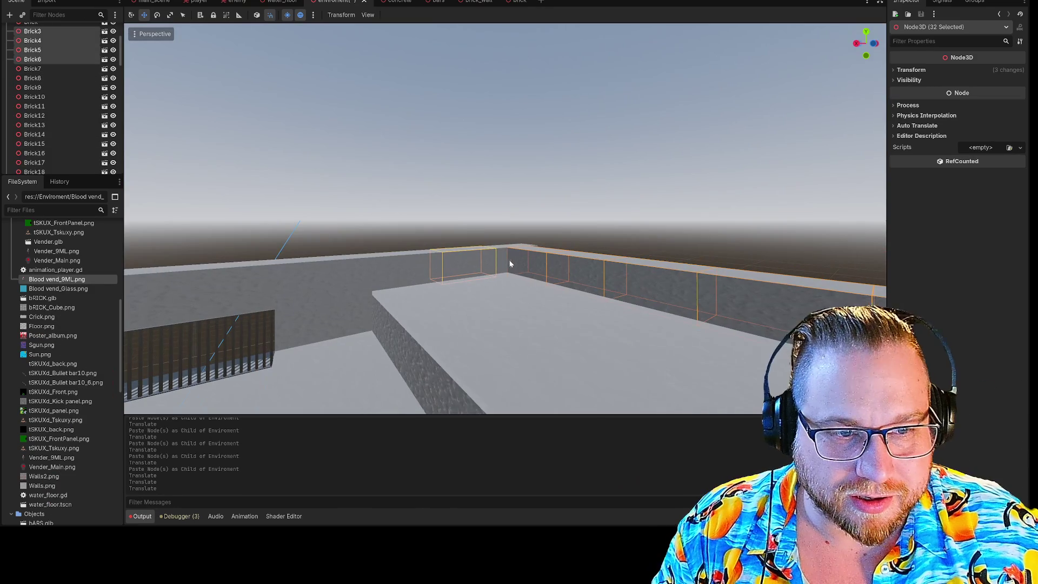
pyautogui.moveTo(425, 280); pyautogui.dragTo(360, 223)
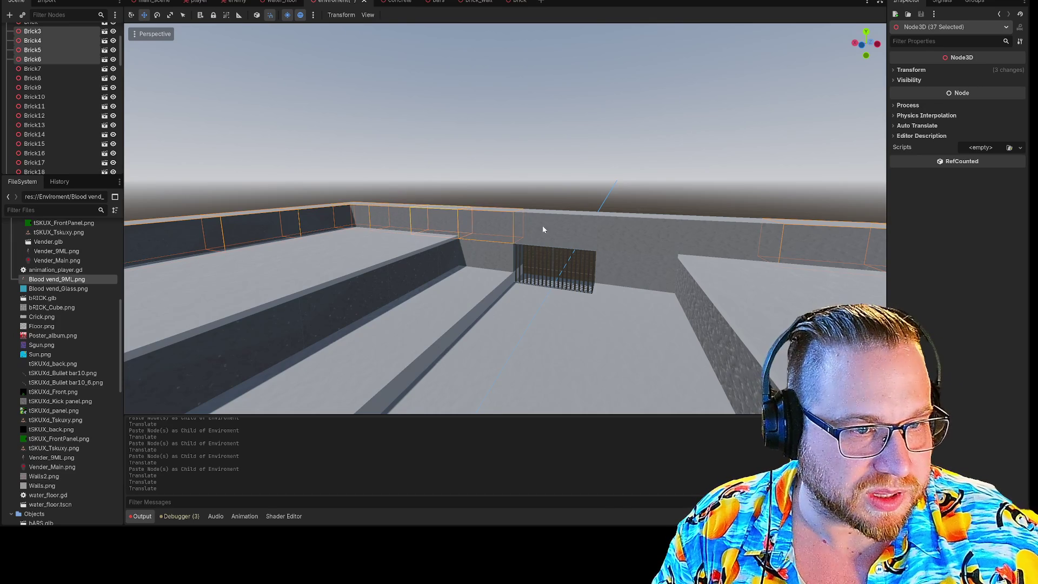
# Duplicate the 40 wall-top bricks under Enviroment and lift the copies up one unit.
pyautogui.keyDown('shift'); pyautogui.click(641, 245); pyautogui.keyUp('shift')
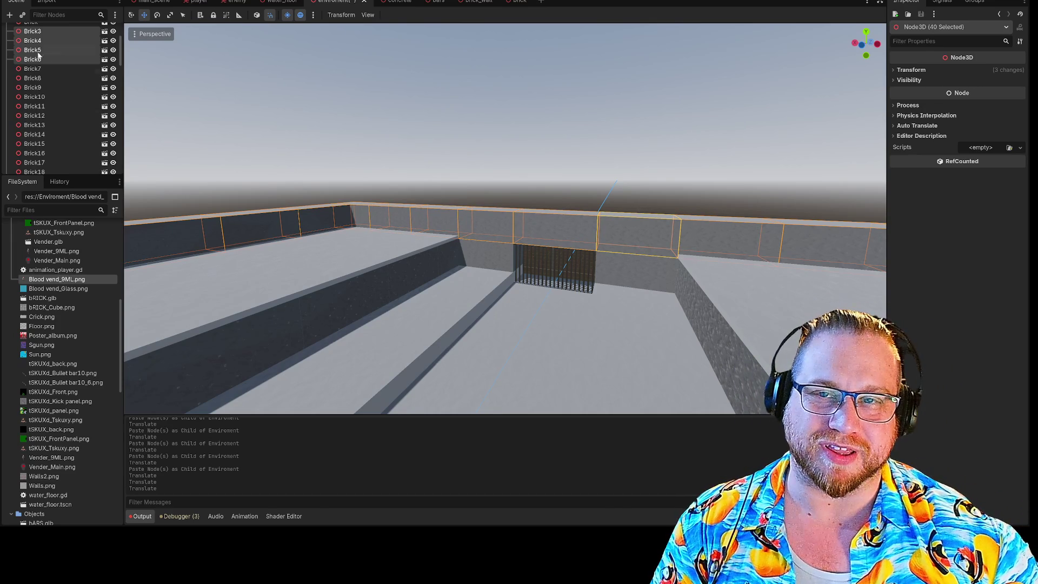
pyautogui.scroll(3, 35, 58)
pyautogui.click(34, 32)
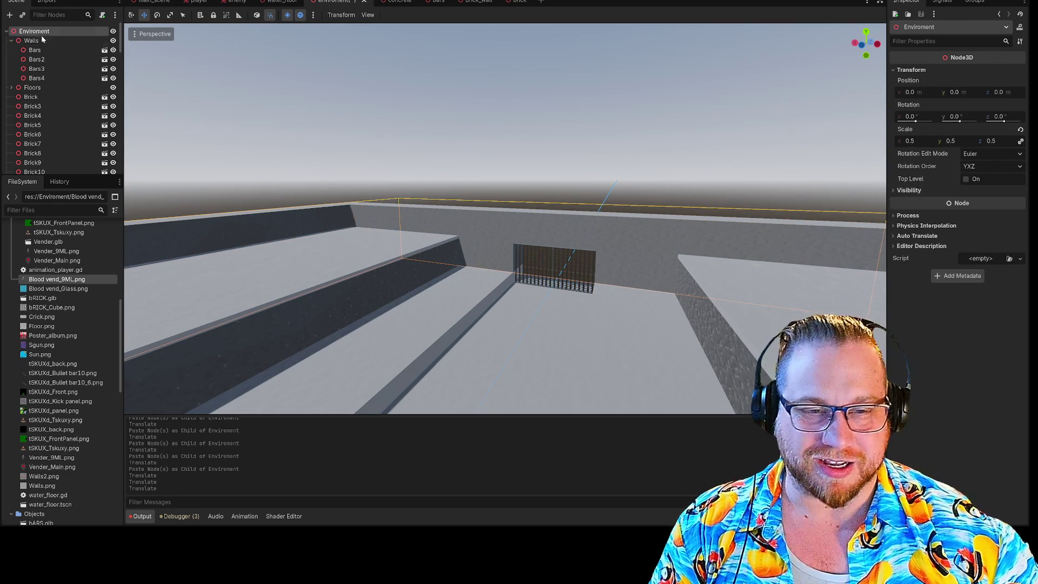
pyautogui.hotkey('ctrl', 'z')
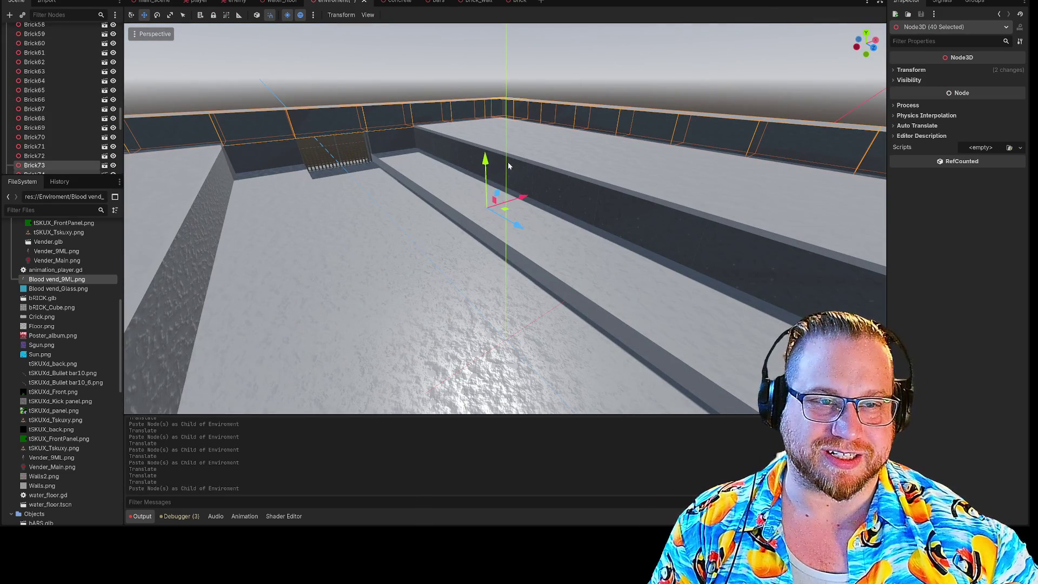
pyautogui.moveTo(479, 141); pyautogui.dragTo(470, 54)
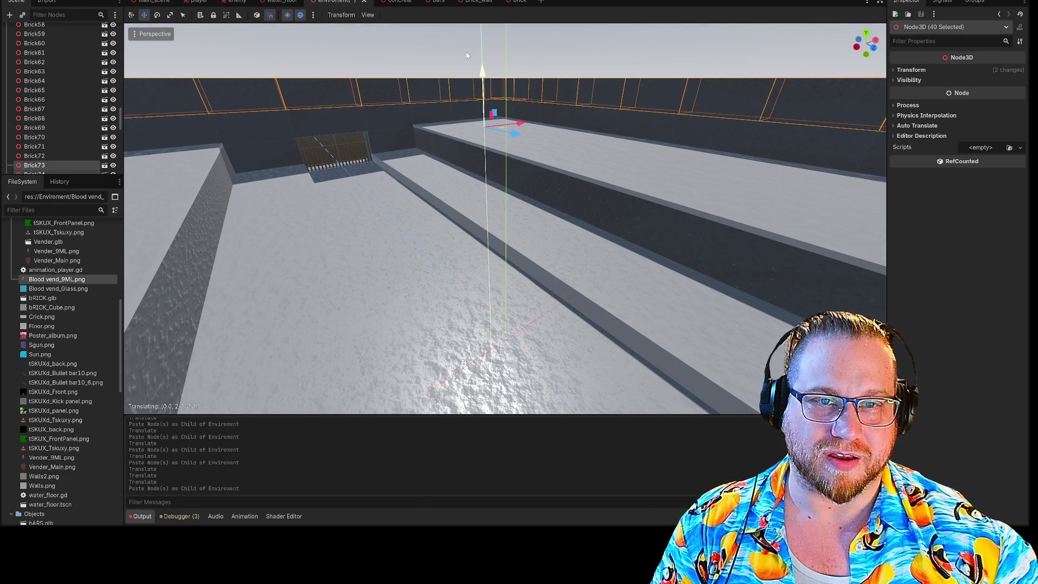
pyautogui.click(592, 55)
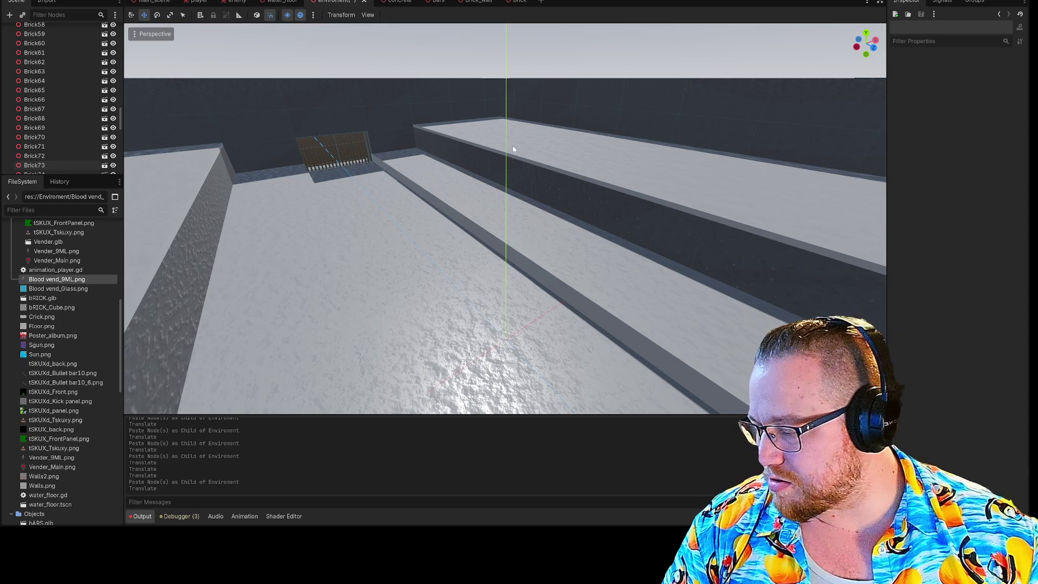
pyautogui.moveTo(494, 167); pyautogui.dragTo(481, 151)
# Add another layer of 40 copied wall bricks and raise it 3 units up the wall.
pyautogui.scroll(15, 16, 73)
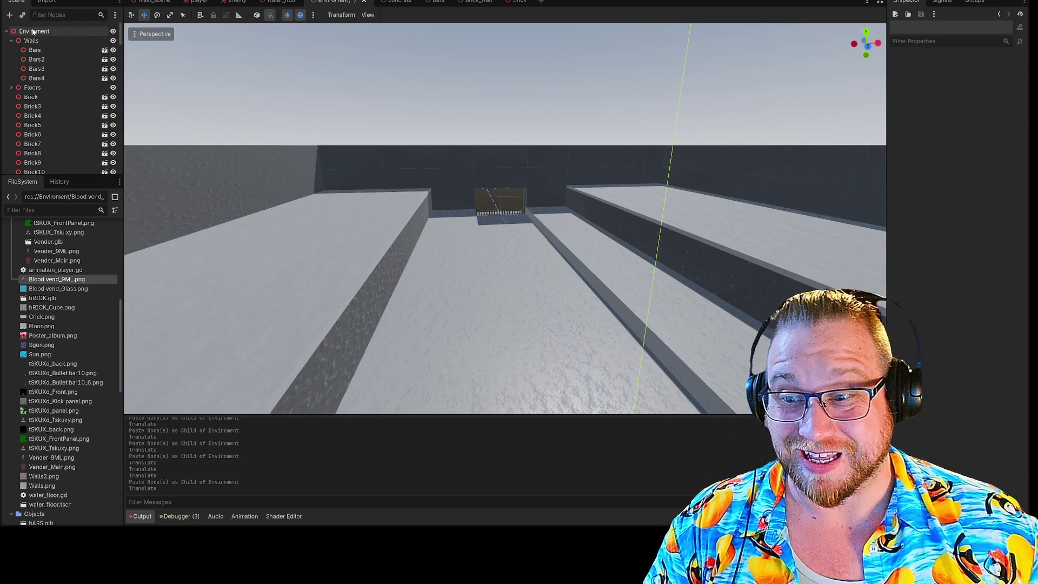
pyautogui.keyDown('shift'); pyautogui.click(34, 32); pyautogui.keyUp('shift')
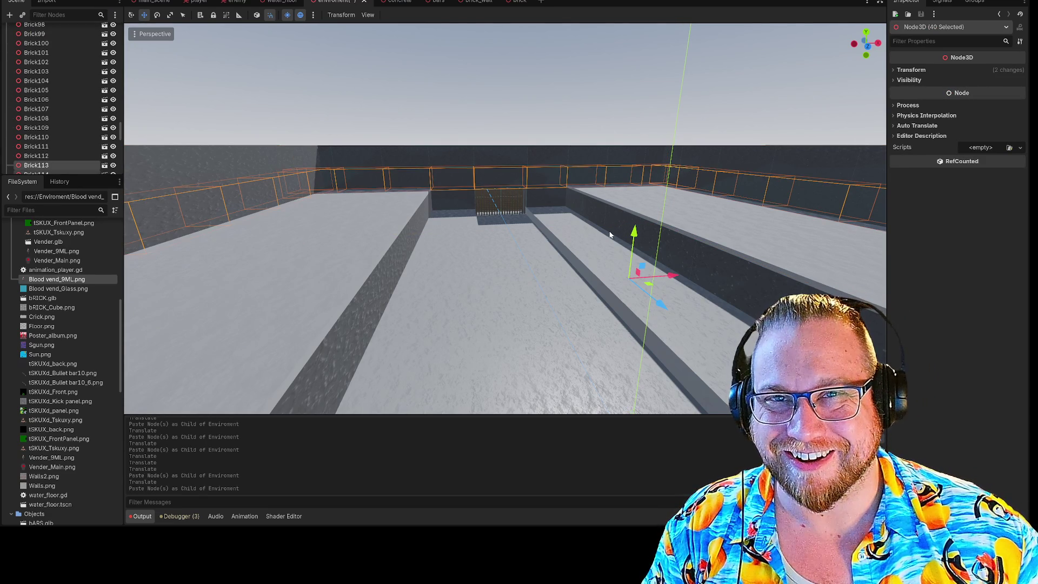
pyautogui.moveTo(632, 233); pyautogui.dragTo(610, 111)
pyautogui.moveTo(600, 63); pyautogui.dragTo(496, 89)
pyautogui.click(496, 89)
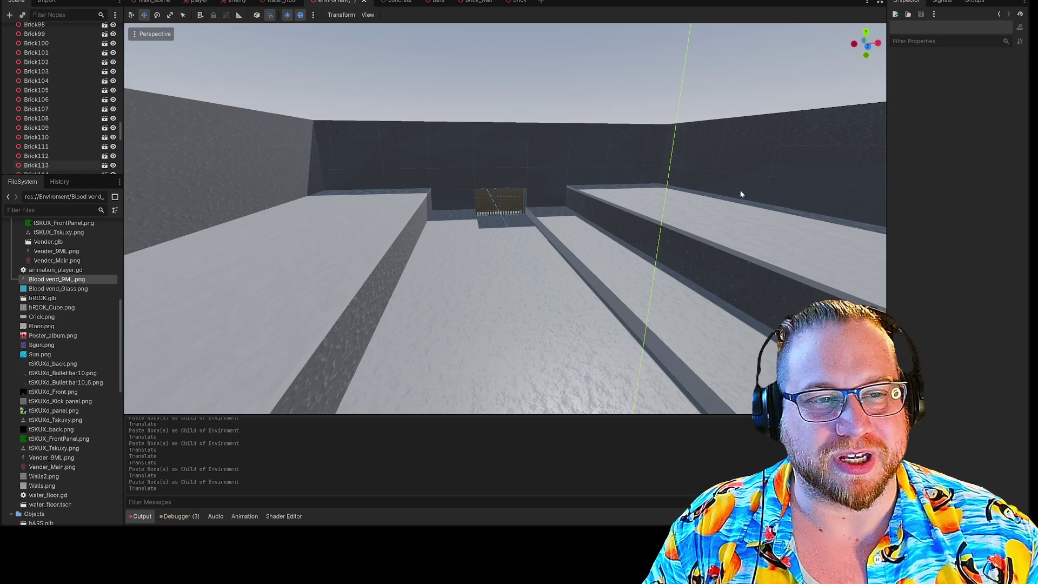
# Fly through the scene to check the taller walls, then run the game with F5.
pyautogui.rightClick(435, 143)
pyautogui.press('w')
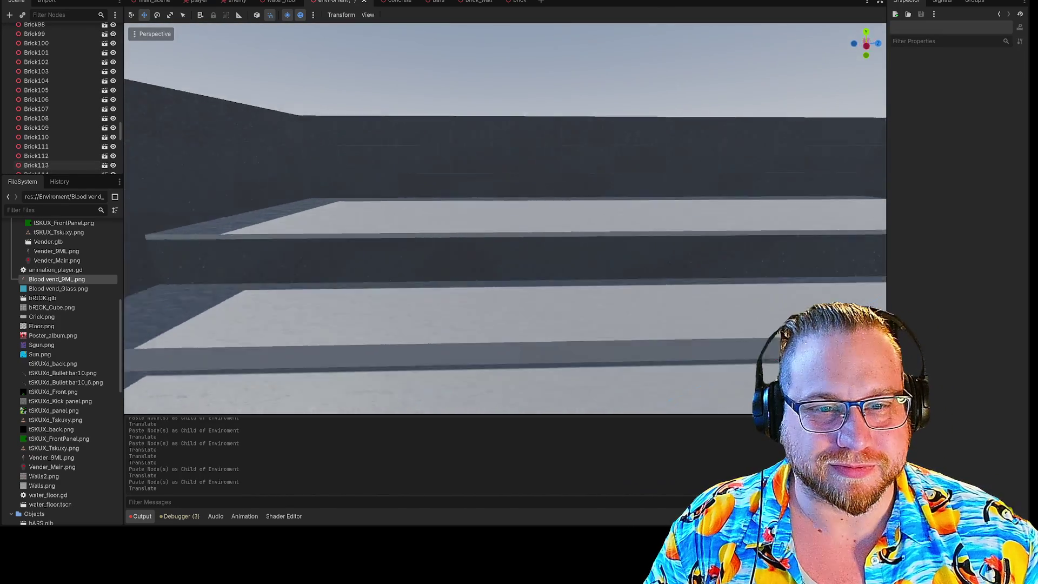
pyautogui.press('s')
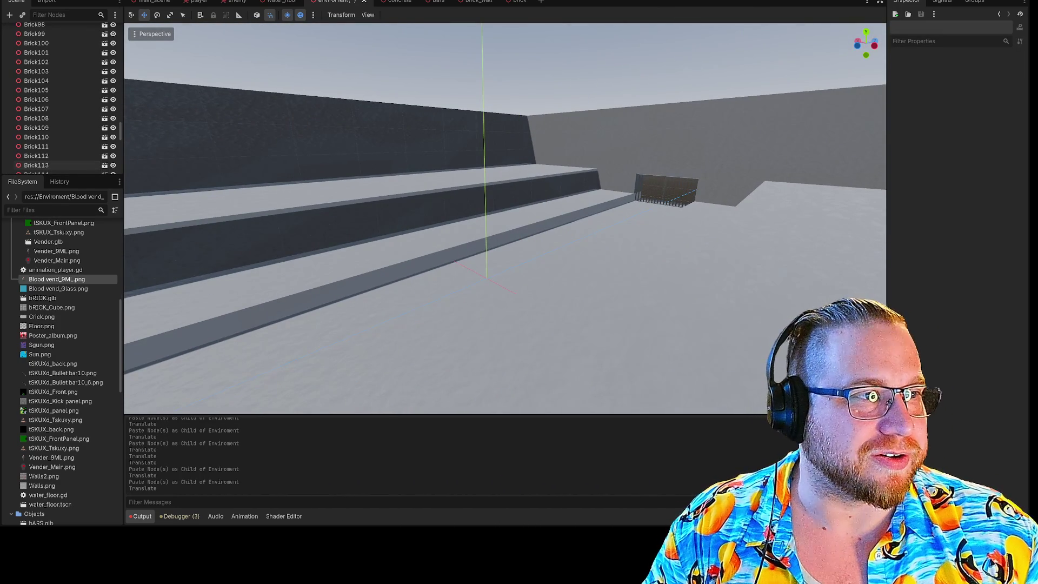
pyautogui.press('F5')
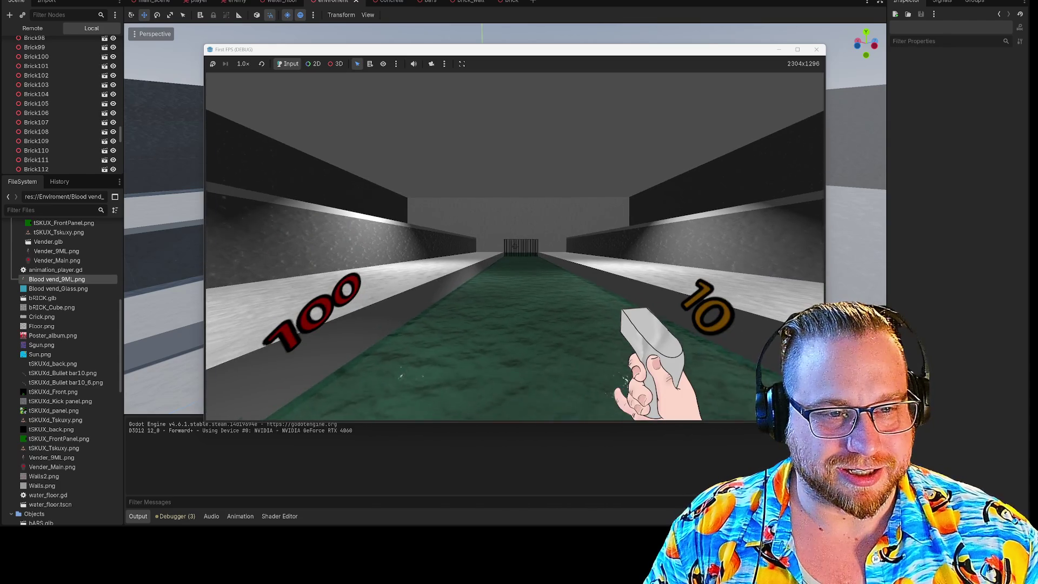
# Walk down the corridor toward the barred gate in the running game.
pyautogui.press('w')
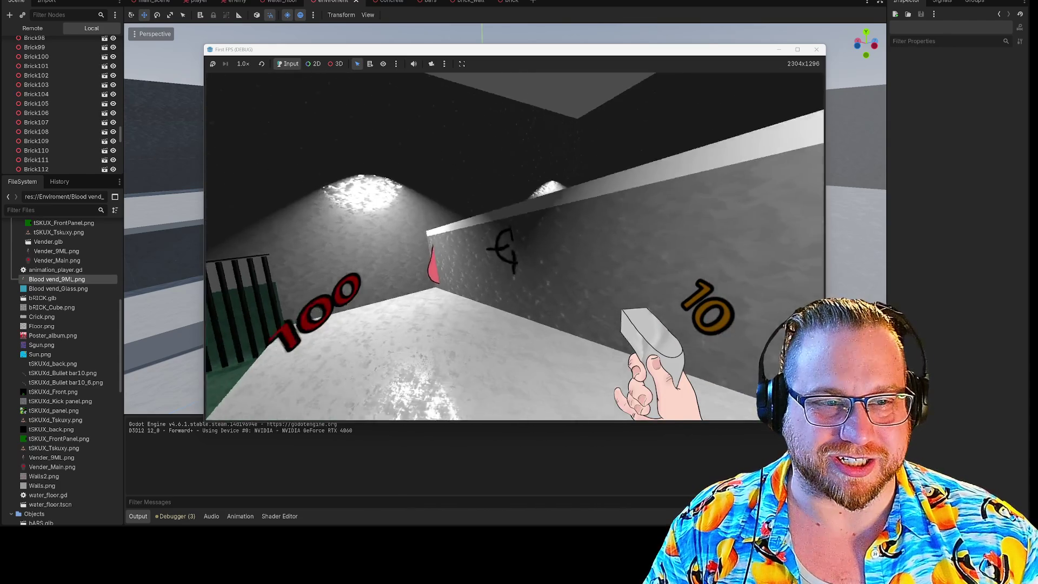
pyautogui.press('w')
pyautogui.press('w')
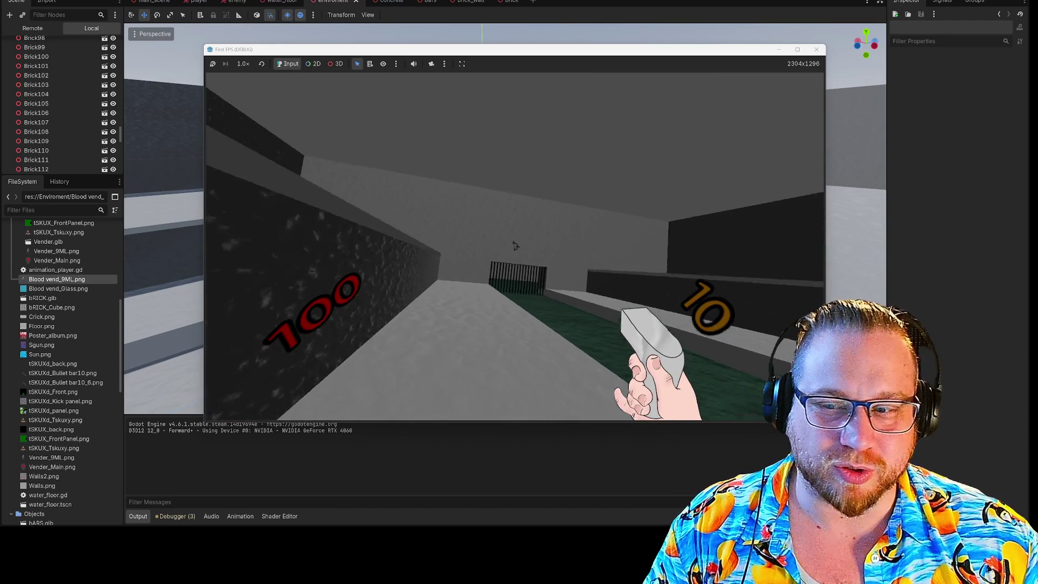
pyautogui.press('w')
pyautogui.press('w')
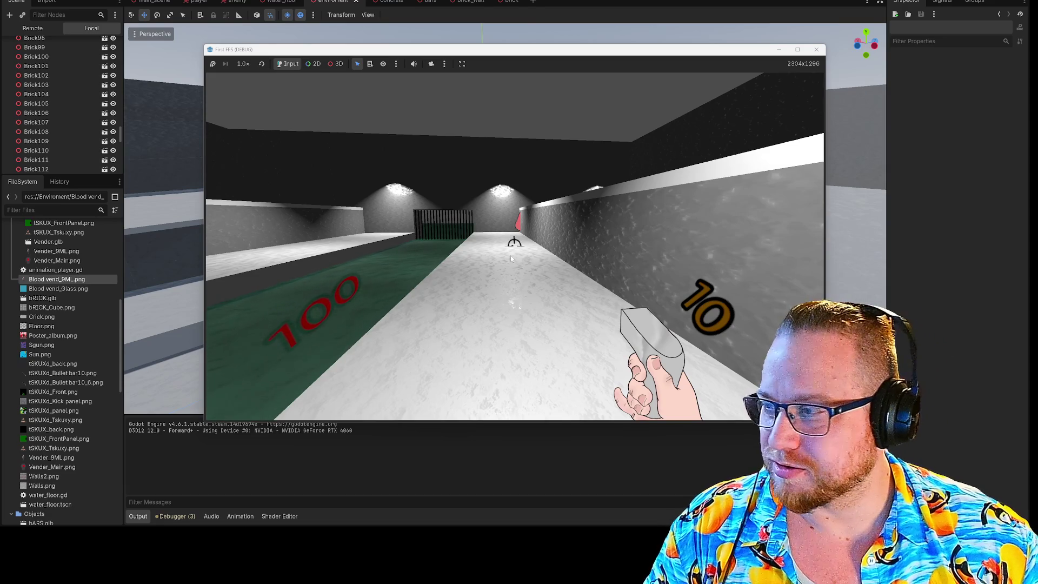
pyautogui.press('w')
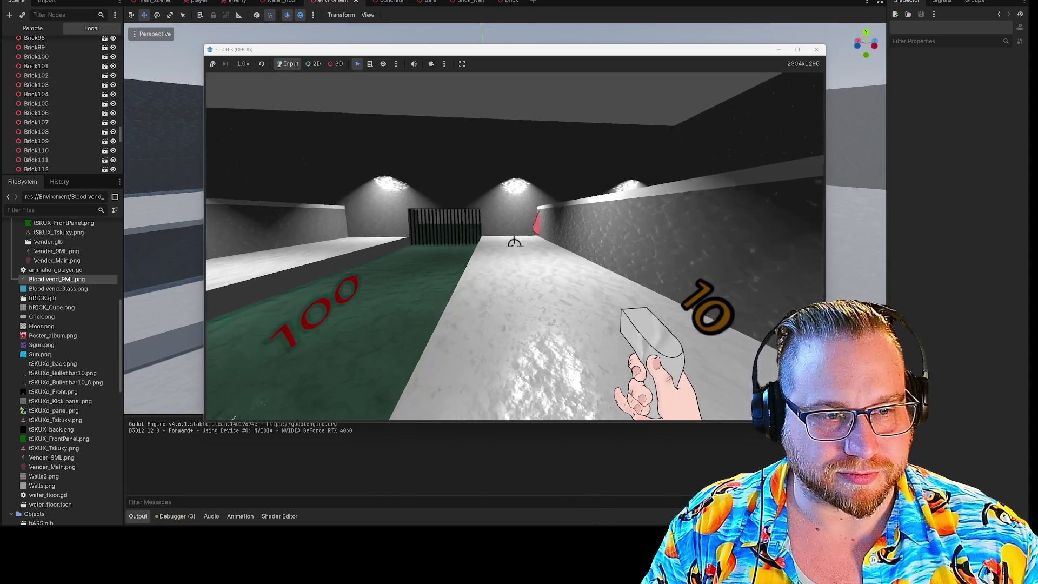
# Shoot the approaching enemy, reload twice, and finish it off.
pyautogui.click(513, 247)
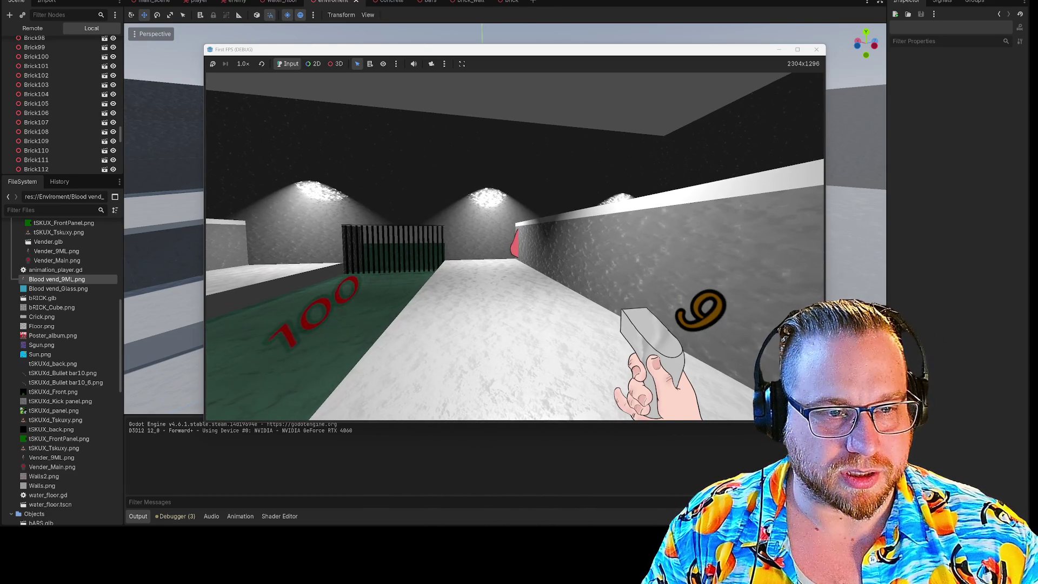
pyautogui.click(514, 246)
pyautogui.click(513, 247)
pyautogui.click(514, 246)
pyautogui.click(515, 246)
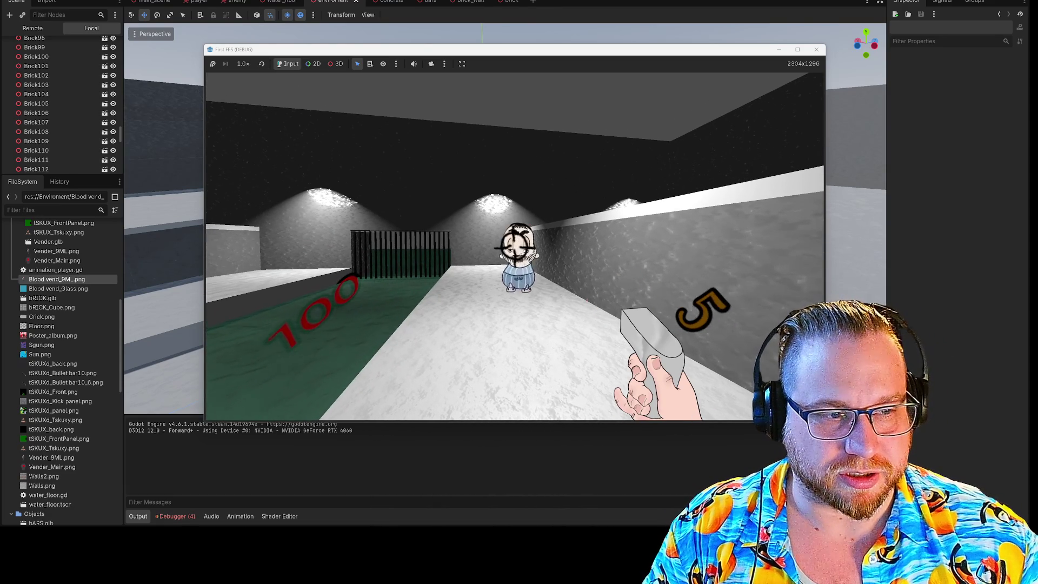
pyautogui.click(515, 246)
pyautogui.press('r')
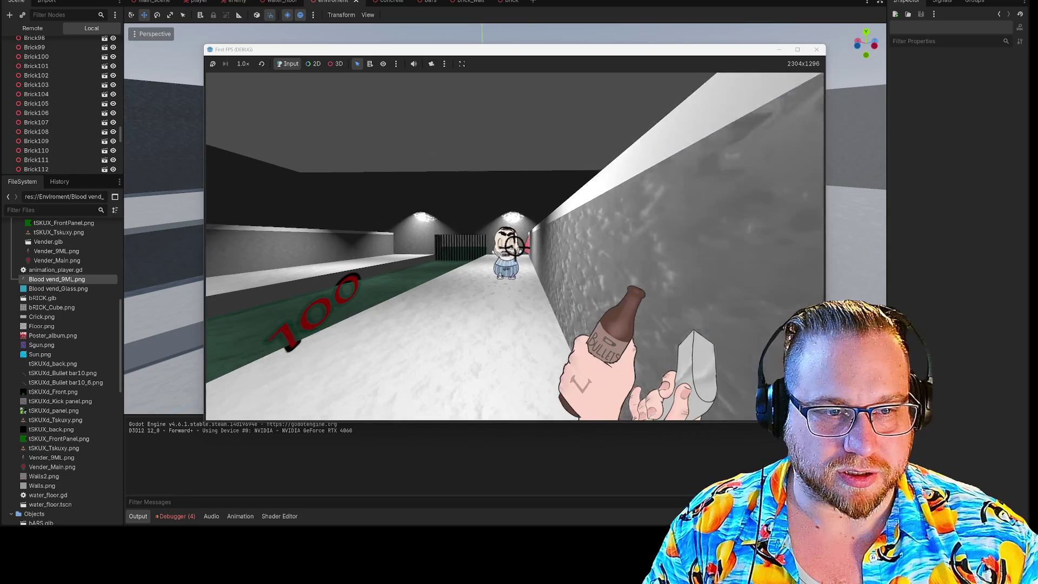
pyautogui.press('r')
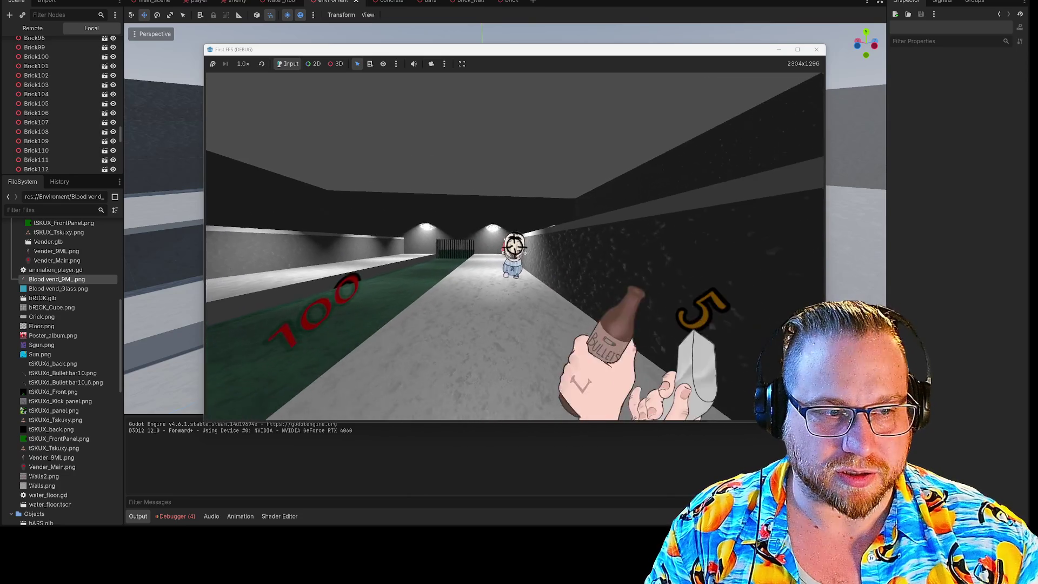
pyautogui.click(515, 243)
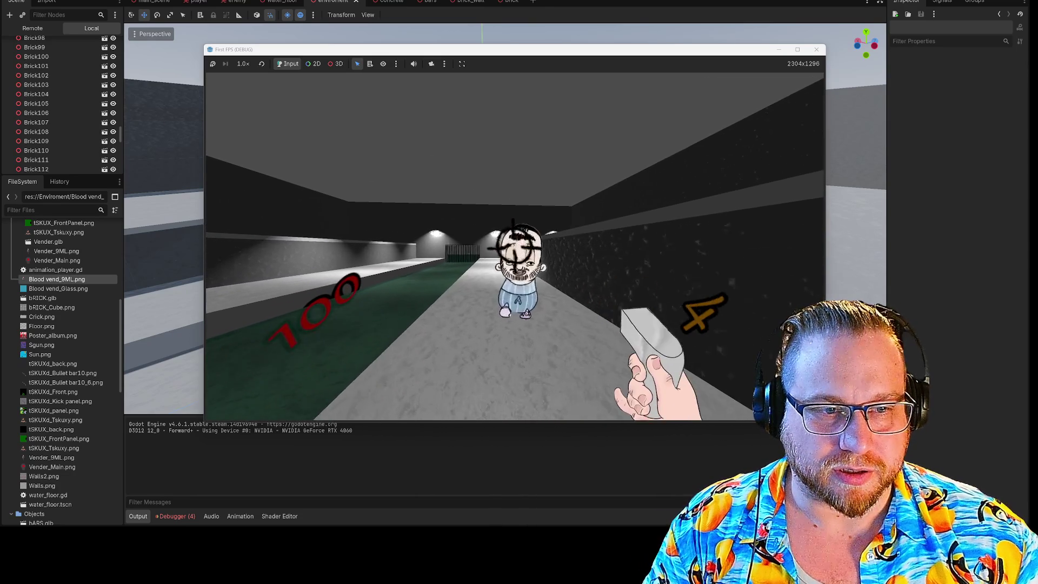
pyautogui.click(513, 244)
pyautogui.click(514, 244)
pyautogui.press('w')
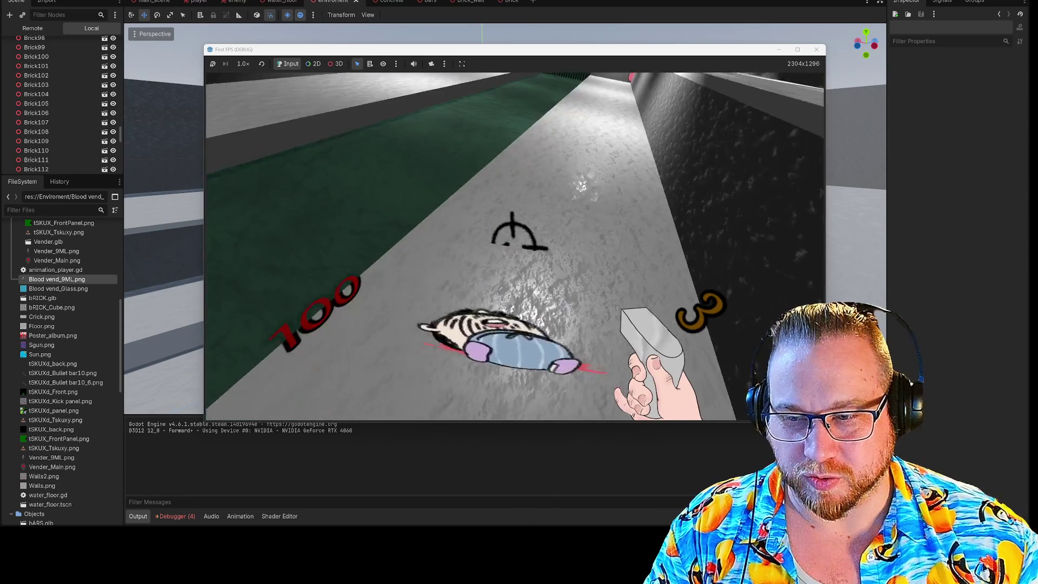
# Walk to the floor marker and fire four shots at the wall to test the effects.
pyautogui.moveTo(514, 238)
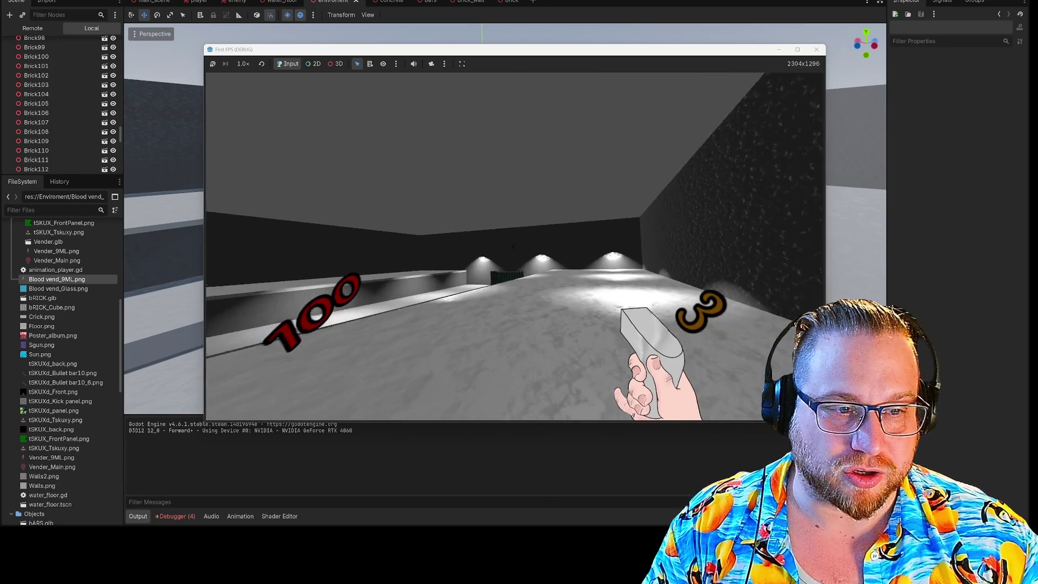
pyautogui.press('w')
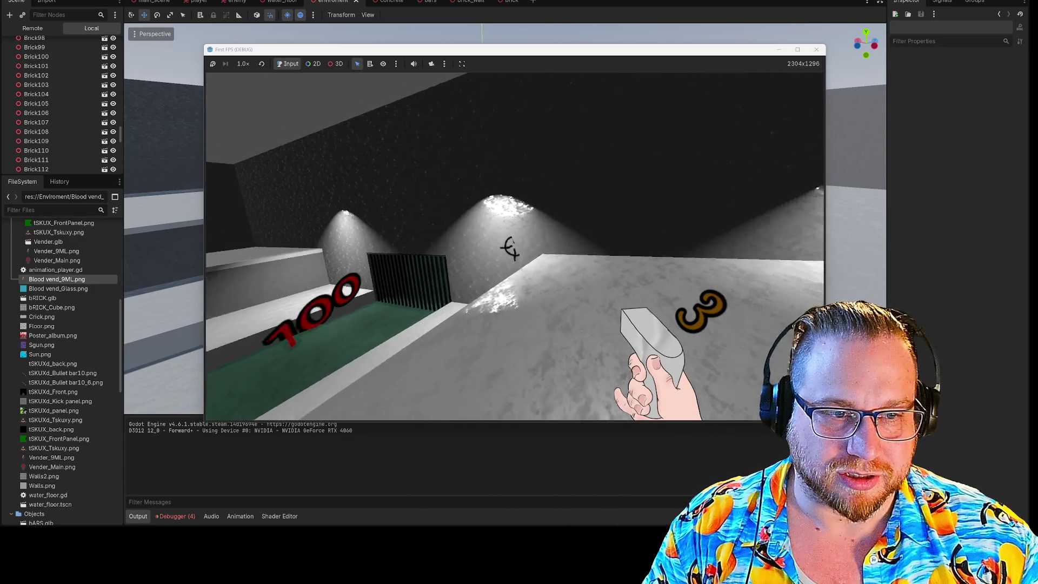
pyautogui.click(506, 249)
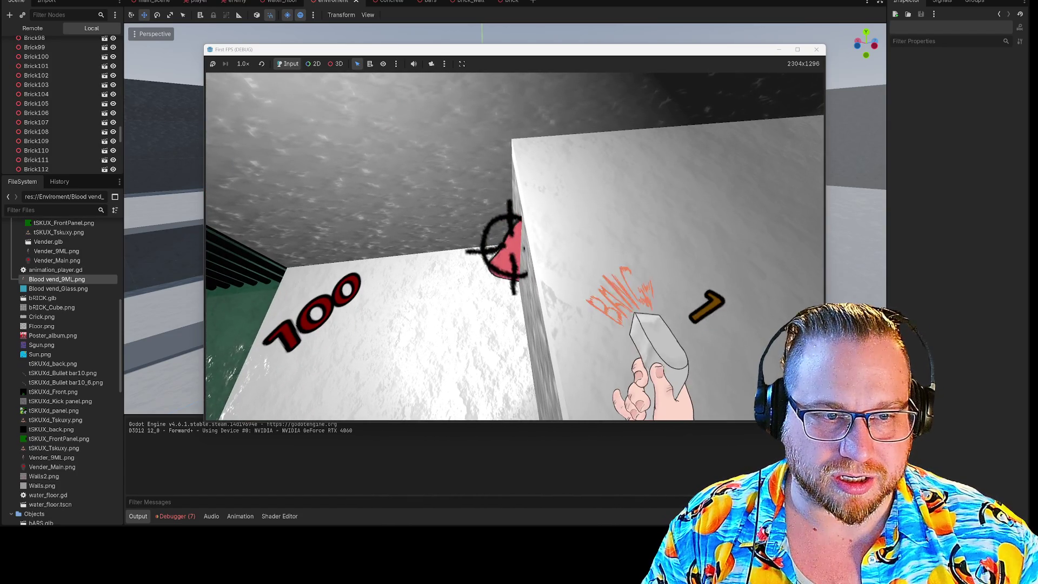
pyautogui.click(507, 249)
pyautogui.click(495, 243)
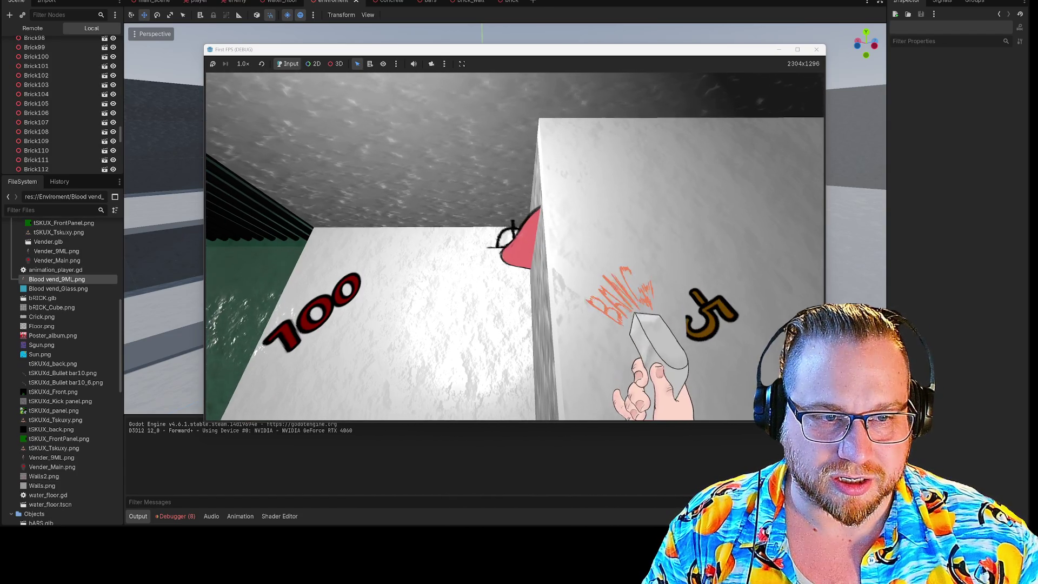
pyautogui.click(489, 247)
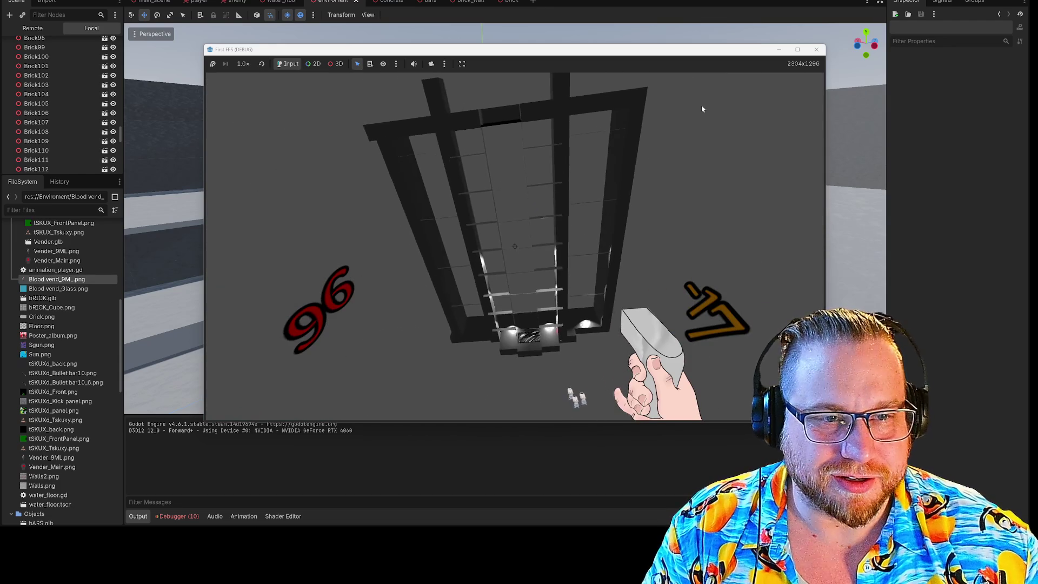
# Restart the game, shoot the enemy down, then walk past it and jump beside the box.
pyautogui.click(816, 49)
pyautogui.press('F5')
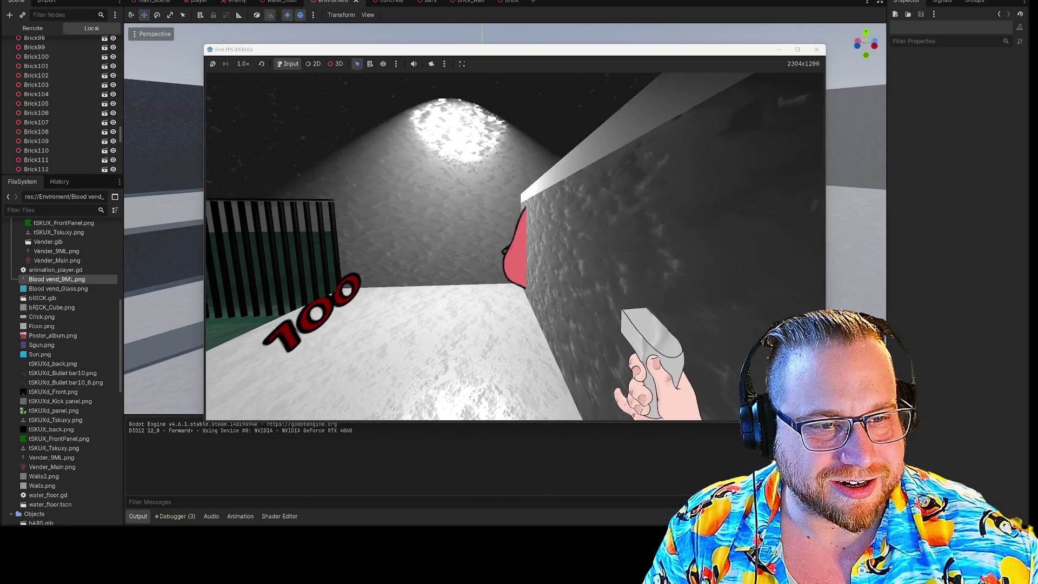
pyautogui.click(515, 246)
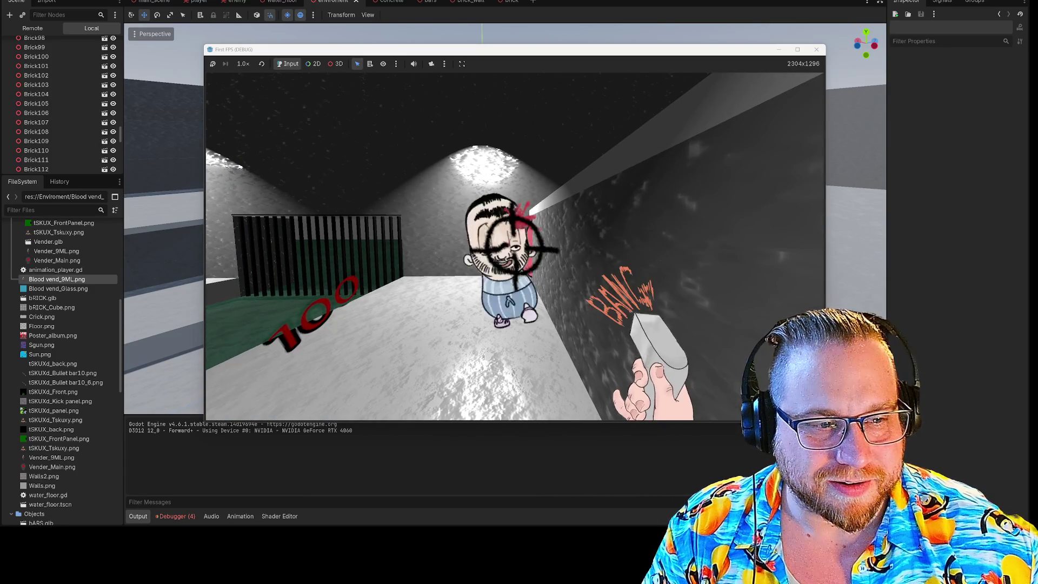
pyautogui.click(513, 246)
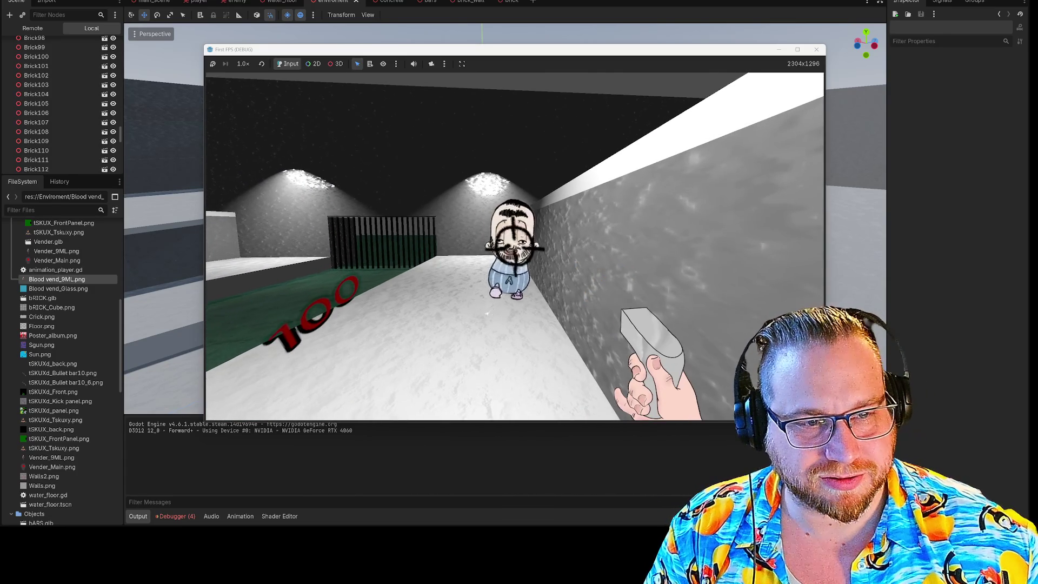
pyautogui.click(514, 246)
pyautogui.press('w')
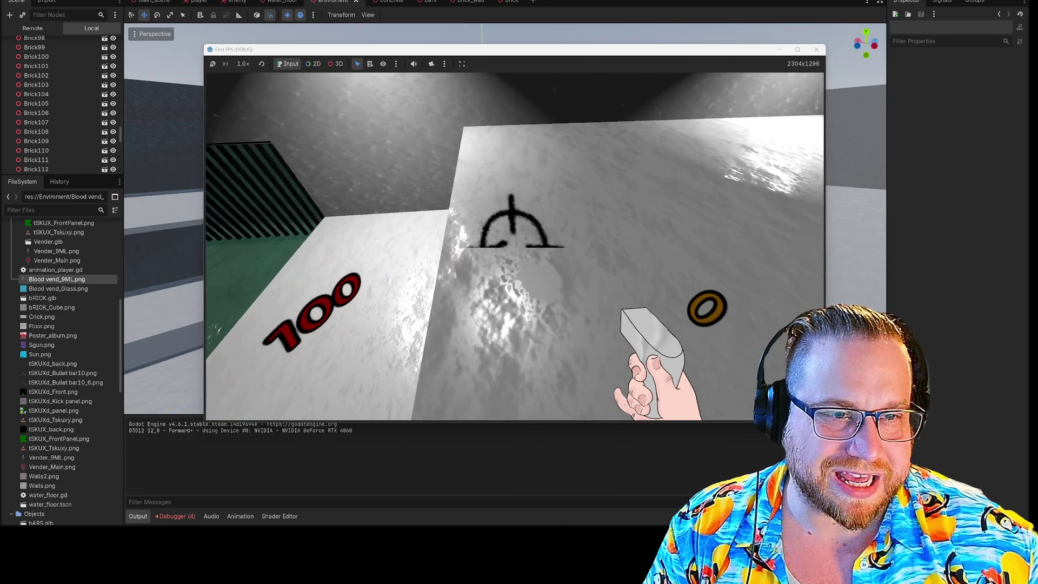
pyautogui.press('space')
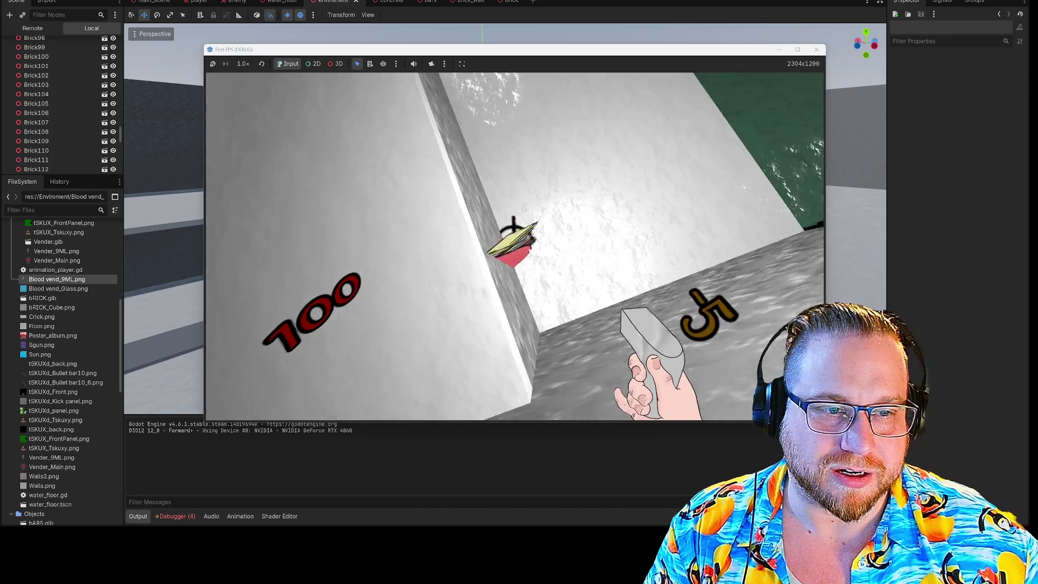
# Fire at the grey surface, then stop the game and return to the editor view.
pyautogui.click(513, 249)
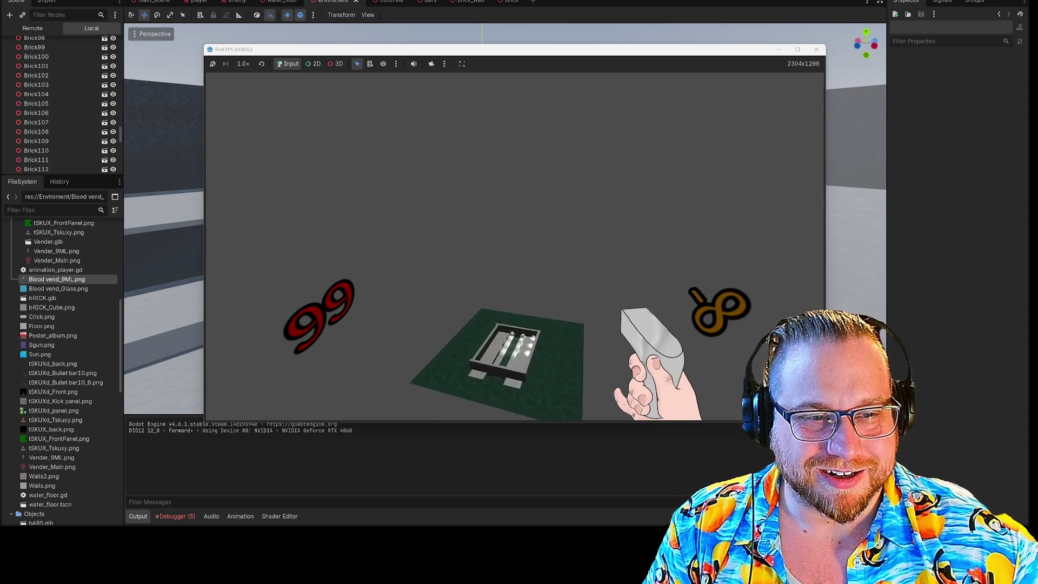
pyautogui.click(816, 49)
pyautogui.press('w')
pyautogui.press('w')
pyautogui.press('w')
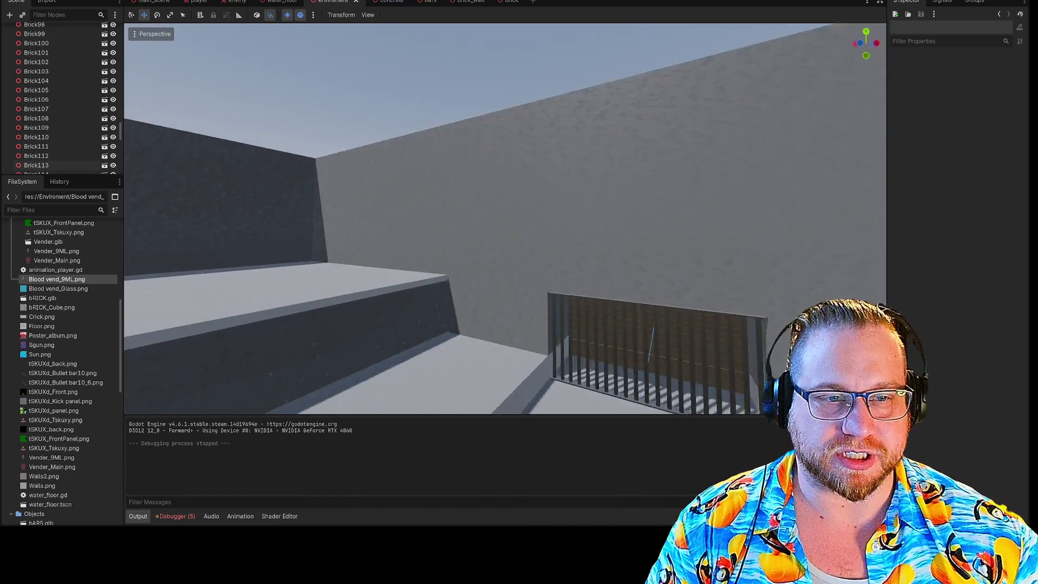
# Create a new scene with a 3D root, keeping the root type as Node3D.
pyautogui.press('w')
pyautogui.press('w')
pyautogui.press('s')
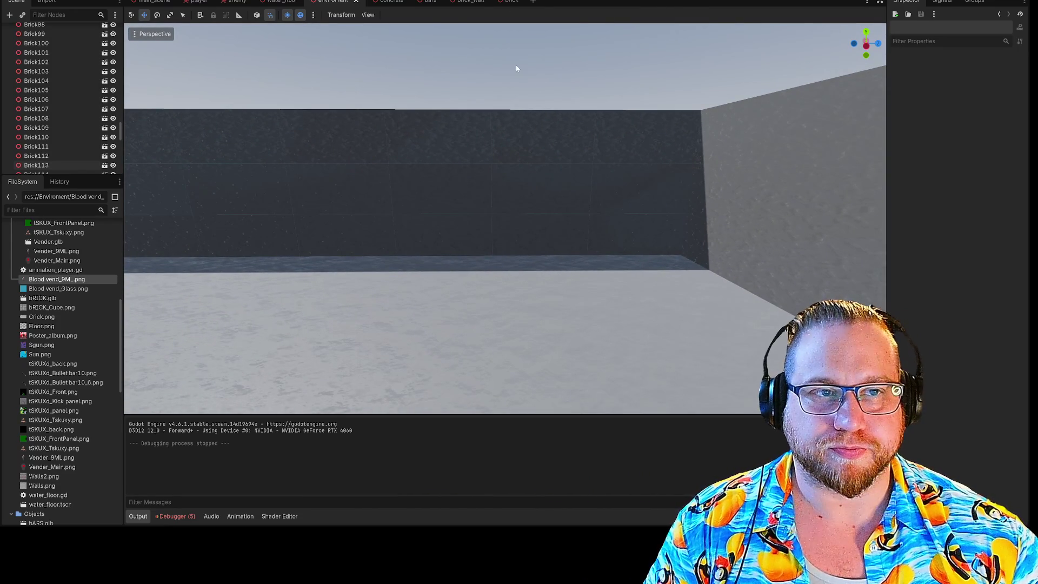
pyautogui.click(533, 1)
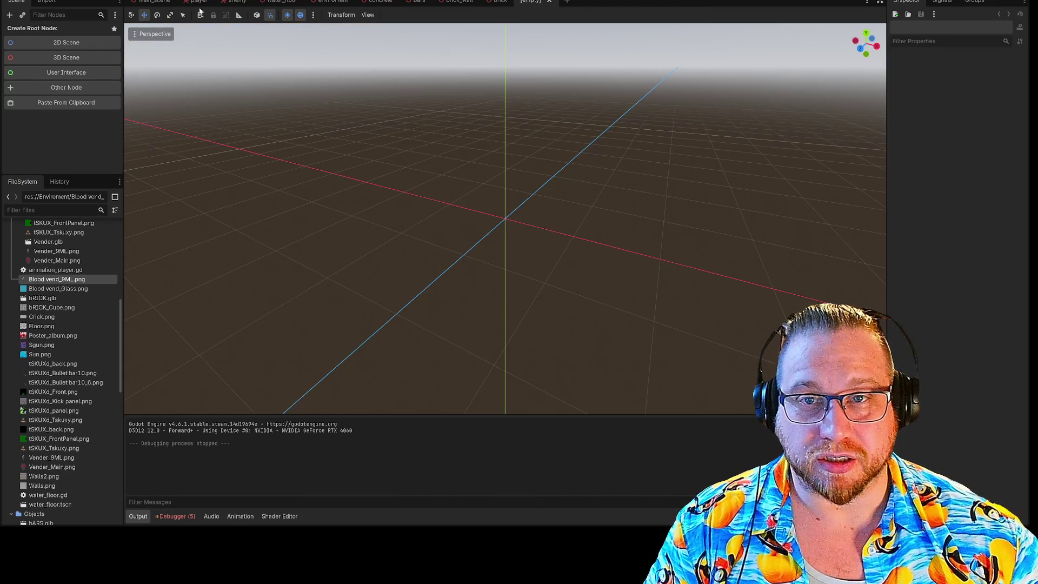
pyautogui.click(66, 61)
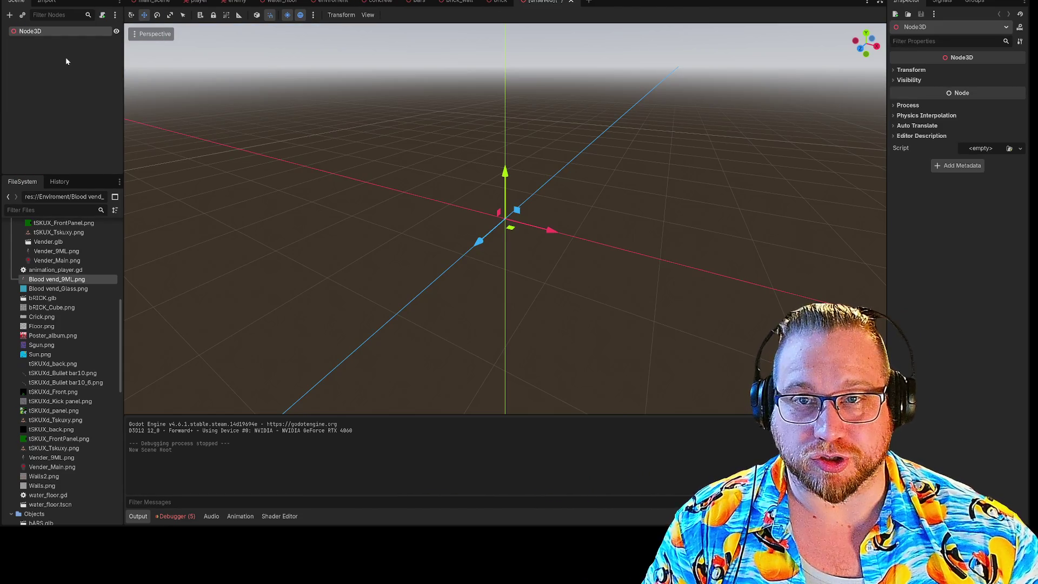
pyautogui.rightClick(19, 31)
pyautogui.click(59, 134)
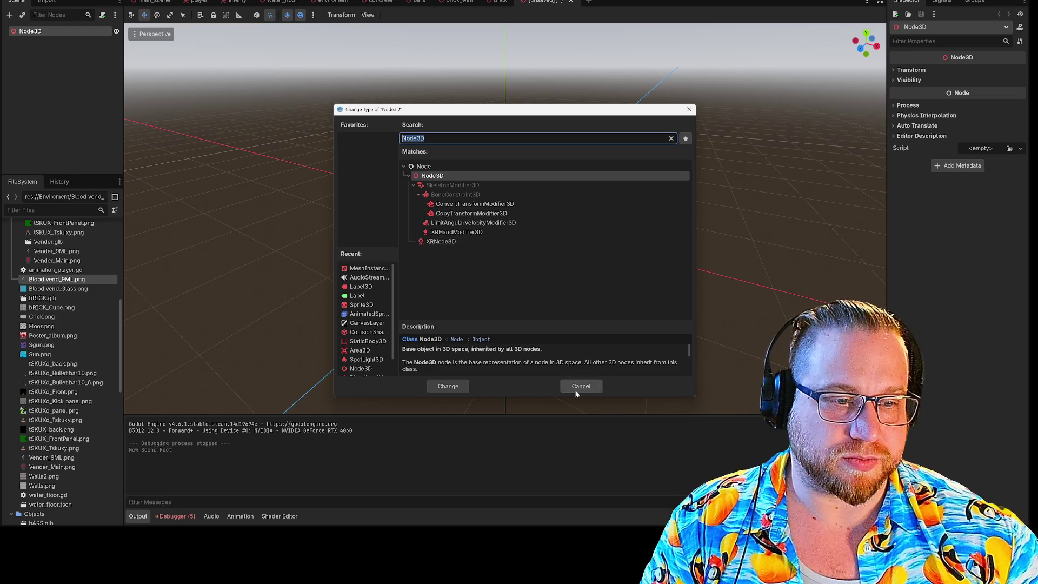
pyautogui.click(577, 389)
# Rename the root node to 'SkuxHut', then go back to the environment scene.
pyautogui.rightClick(31, 31)
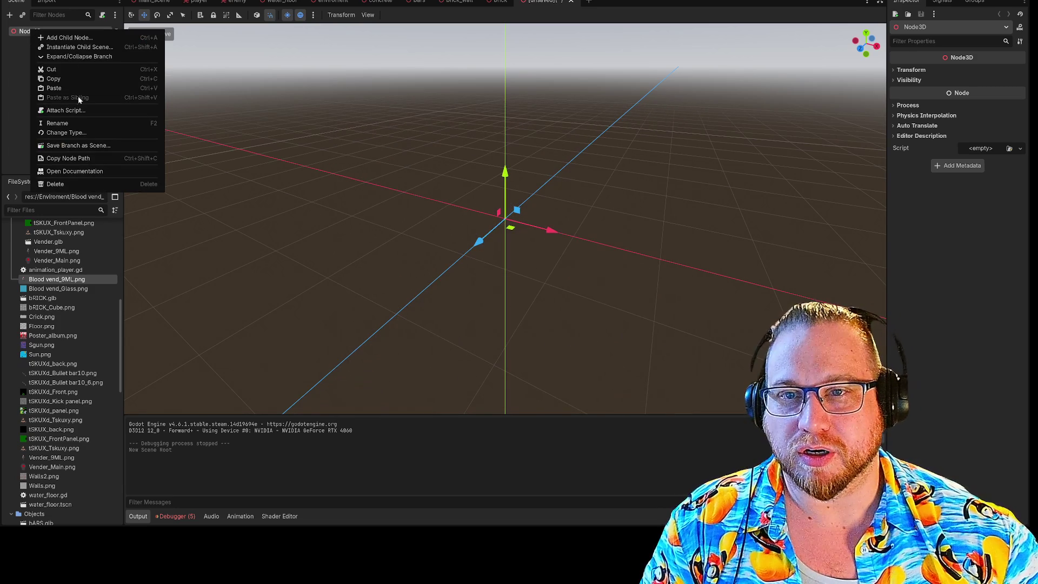
pyautogui.click(76, 124)
pyautogui.write('sKUX')
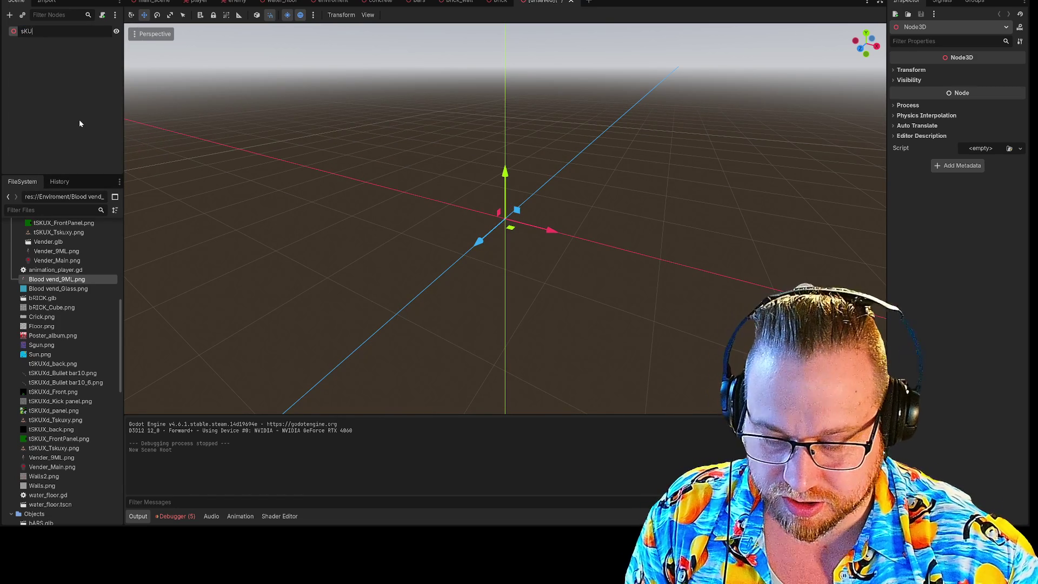
pyautogui.press('BackSpace')
pyautogui.press('BackSpace')
pyautogui.press('BackSpace')
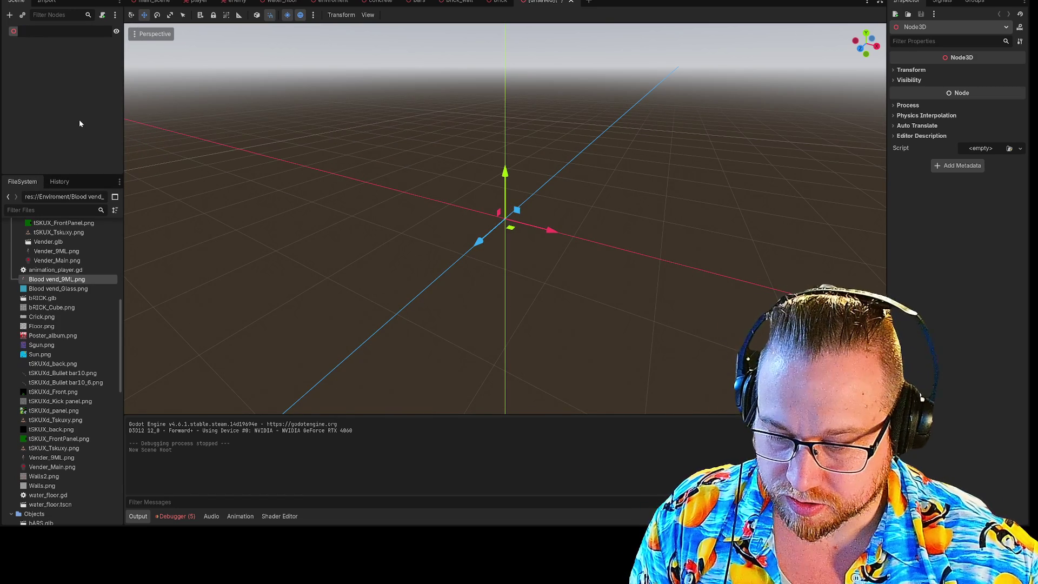
pyautogui.write('SkuxH')
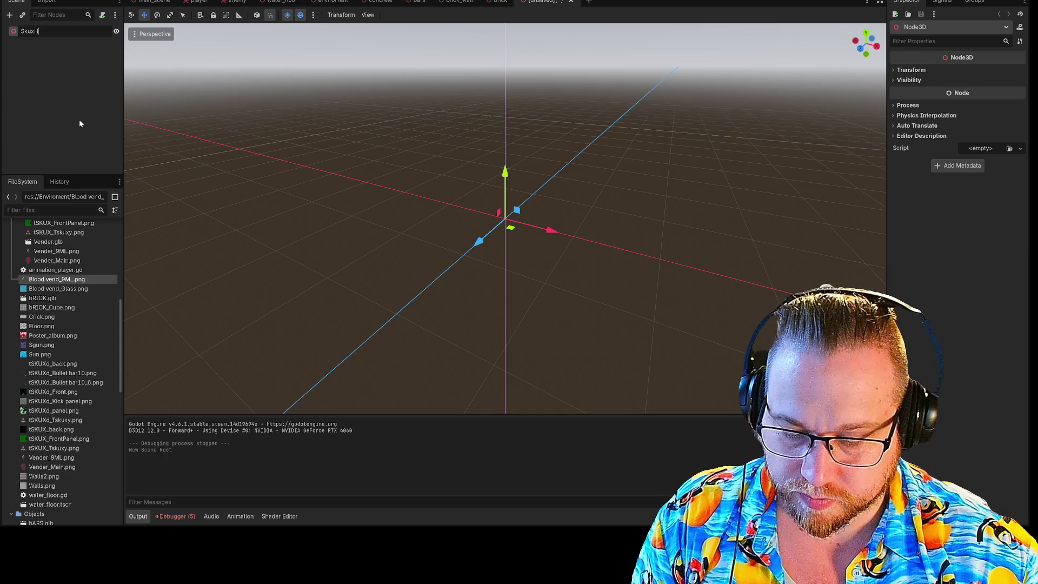
pyautogui.write('ut')
pyautogui.press('Return')
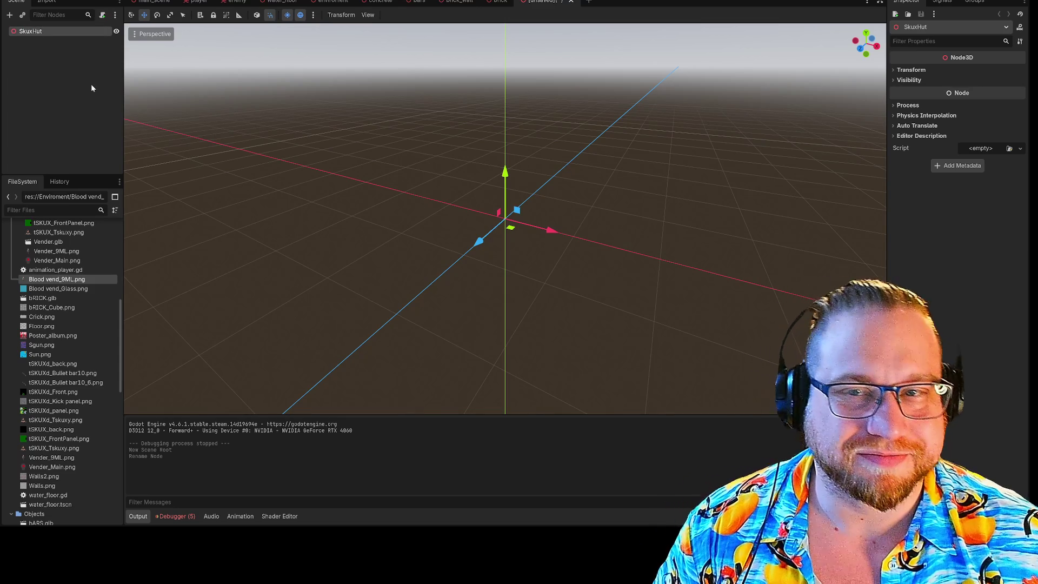
pyautogui.click(58, 98)
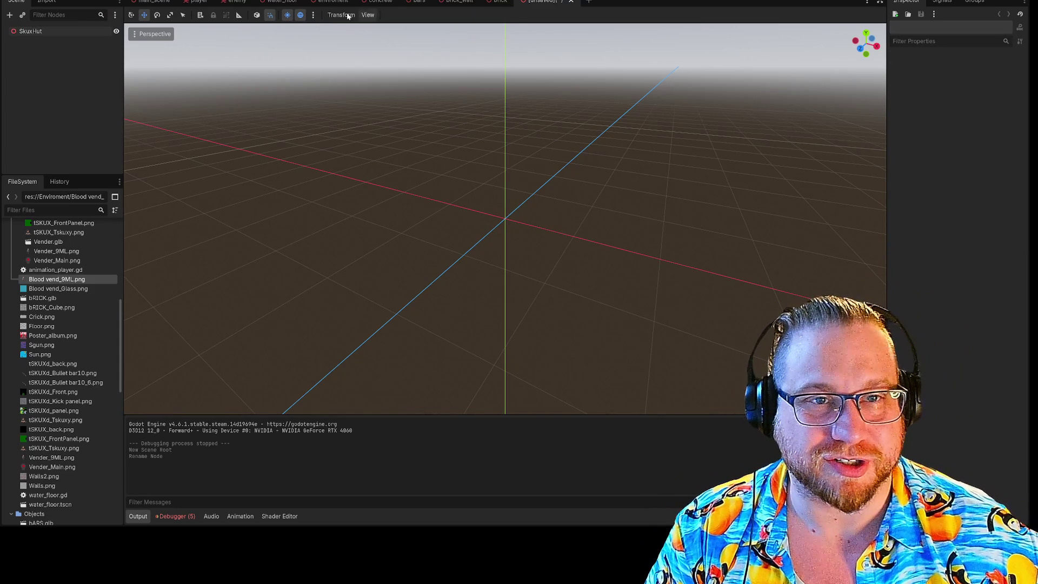
pyautogui.click(332, 2)
# Select the nine bricks of the back wall one after another.
pyautogui.click(536, 86)
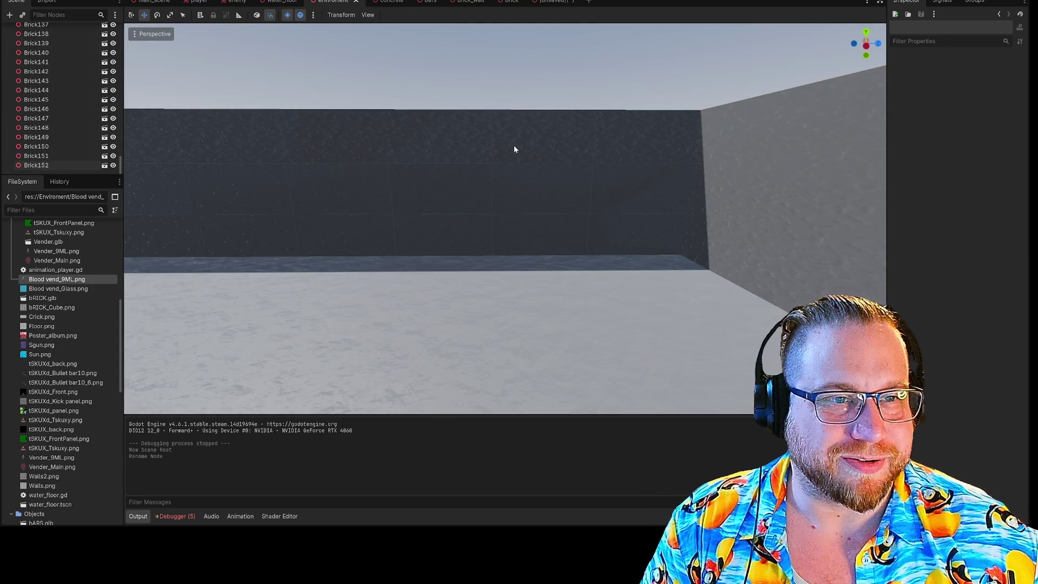
pyautogui.click(453, 224)
pyautogui.click(449, 227)
pyautogui.click(448, 224)
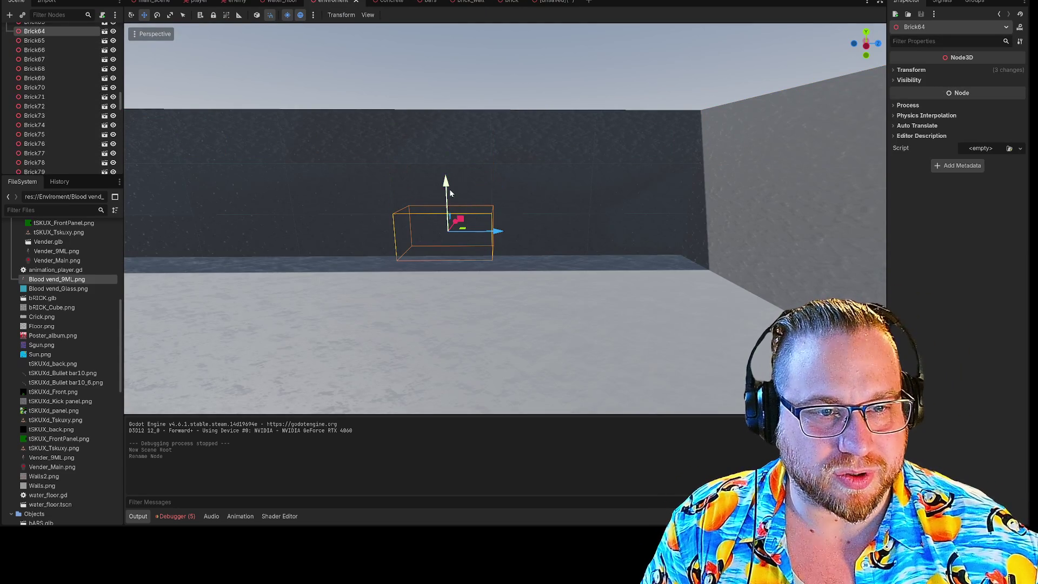
pyautogui.keyDown('shift'); pyautogui.click(448, 184); pyautogui.keyUp('shift')
pyautogui.keyDown('shift'); pyautogui.click(463, 136); pyautogui.keyUp('shift')
pyautogui.keyDown('shift'); pyautogui.click(576, 149); pyautogui.keyUp('shift')
pyautogui.keyDown('shift'); pyautogui.click(648, 138); pyautogui.keyUp('shift')
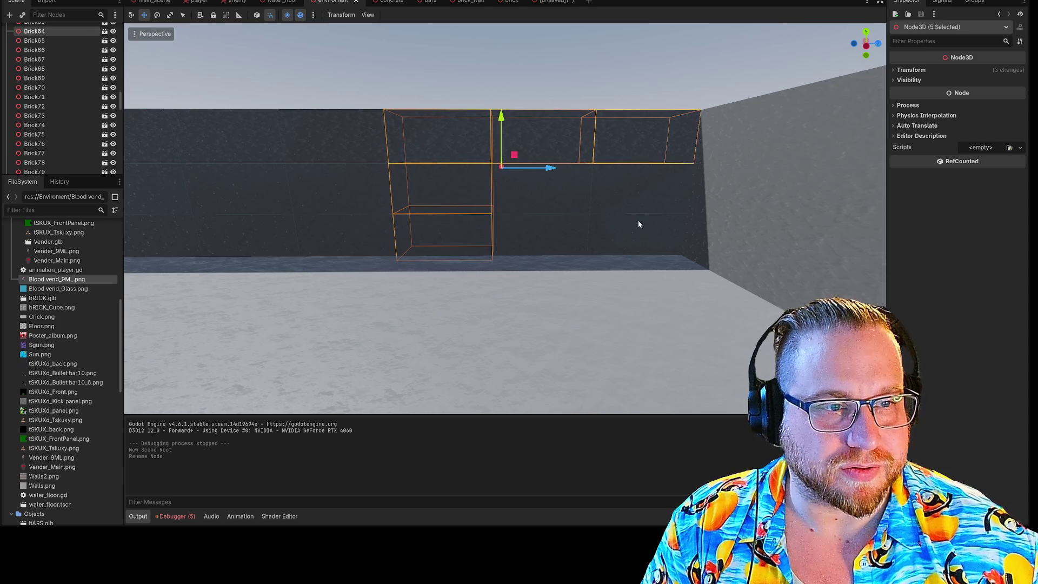
pyautogui.keyDown('shift'); pyautogui.click(638, 219); pyautogui.keyUp('shift')
pyautogui.keyDown('shift'); pyautogui.click(636, 184); pyautogui.keyUp('shift')
pyautogui.keyDown('shift'); pyautogui.click(535, 195); pyautogui.keyUp('shift')
pyautogui.keyDown('shift'); pyautogui.click(529, 238); pyautogui.keyUp('shift')
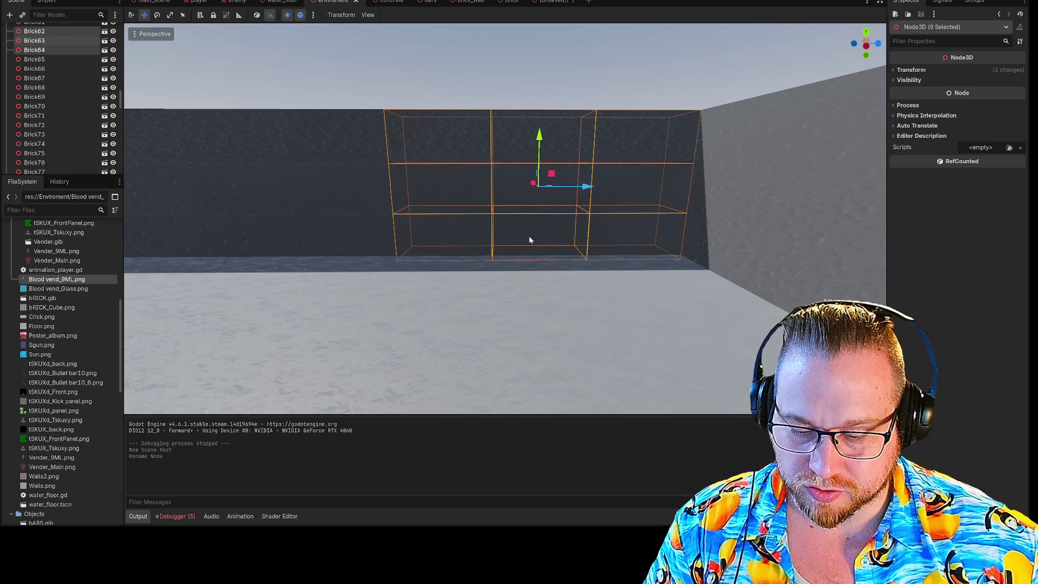
# Save the unsaved SkuxHut scene as skux_hut.tscn.
pyautogui.click(577, 6)
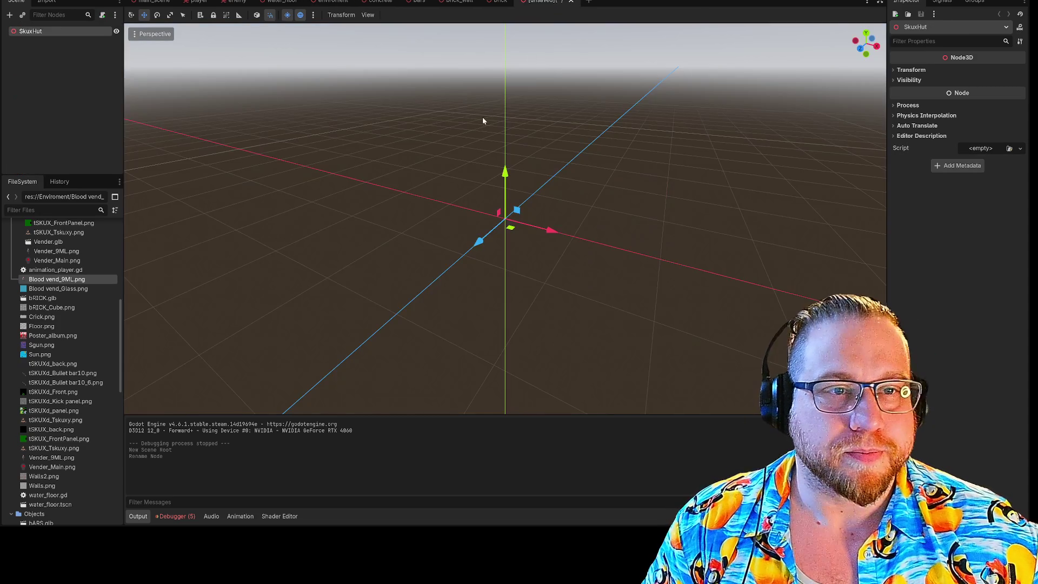
pyautogui.rightClick(536, 4)
pyautogui.click(562, 27)
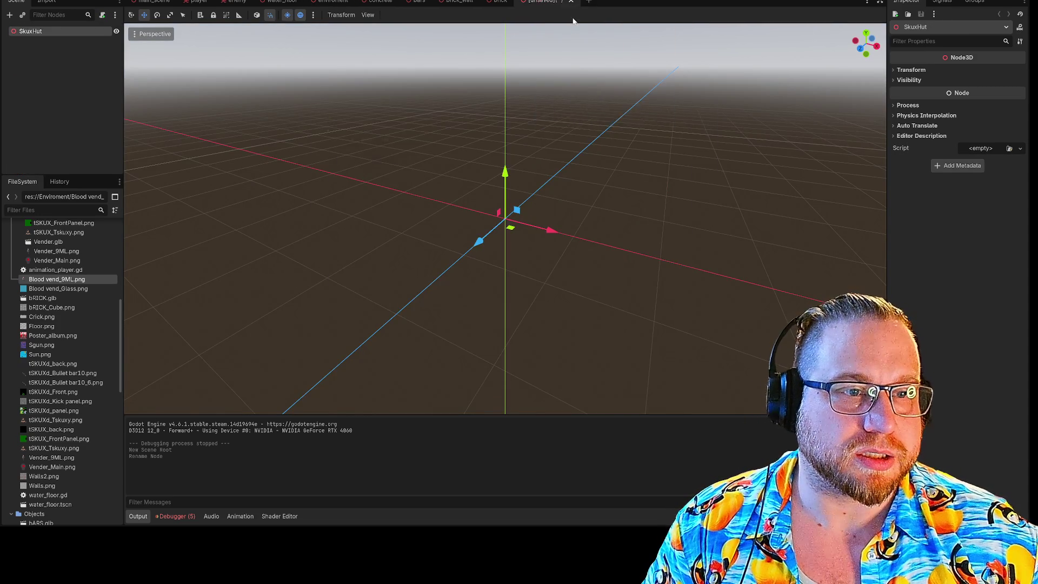
pyautogui.click(438, 386)
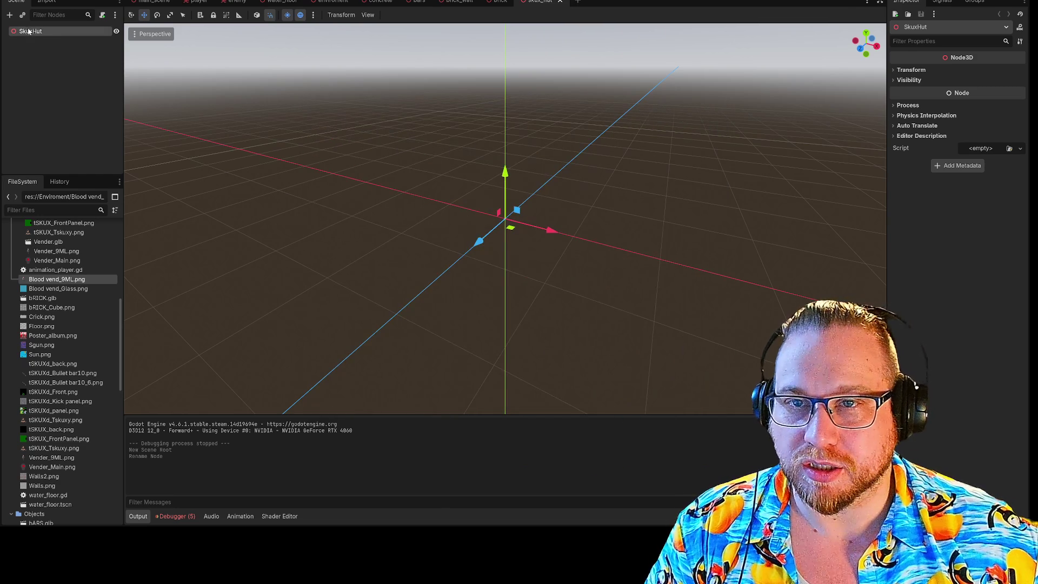
# Paste the copied bricks under the SkuxHut node and inspect Brick104, Brick64 and Brick144.
pyautogui.rightClick(31, 32)
pyautogui.click(59, 87)
pyautogui.moveTo(415, 195)
pyautogui.mouseDown()
pyautogui.moveTo(376, 161)
pyautogui.moveTo(346, 178)
pyautogui.moveTo(324, 162)
pyautogui.mouseUp()
pyautogui.click(470, 162)
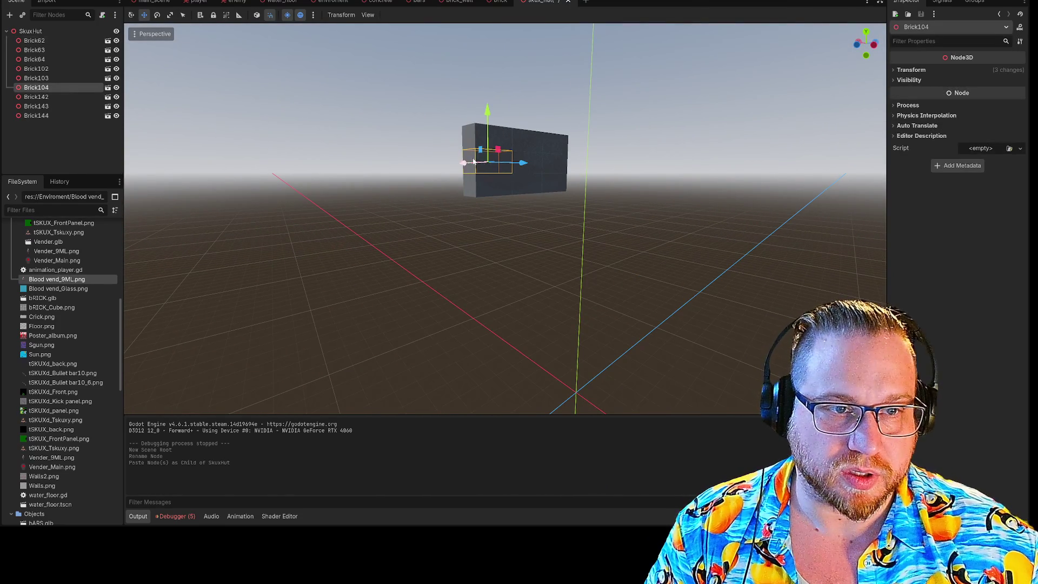
pyautogui.click(478, 181)
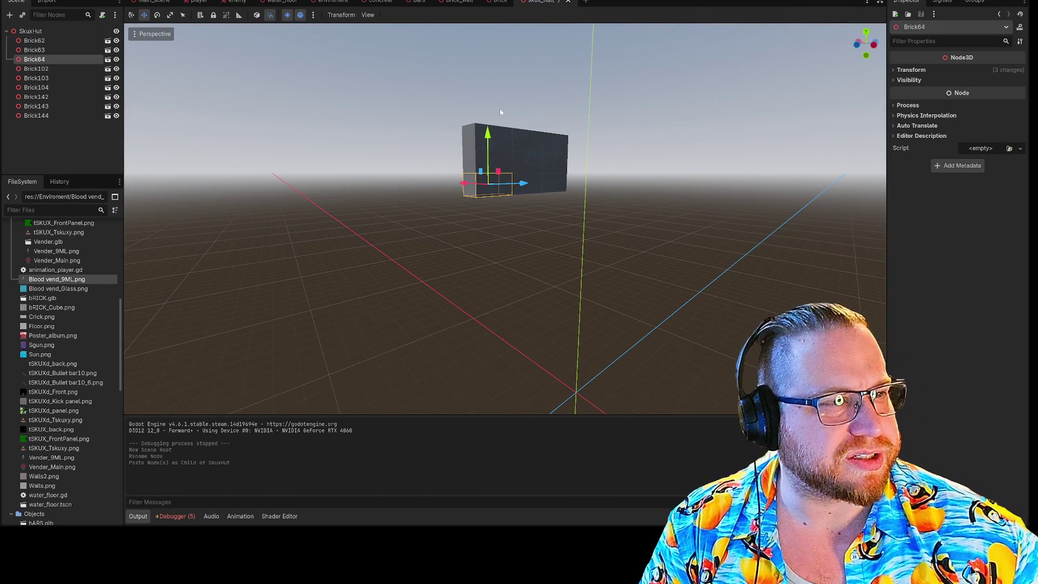
pyautogui.click(507, 142)
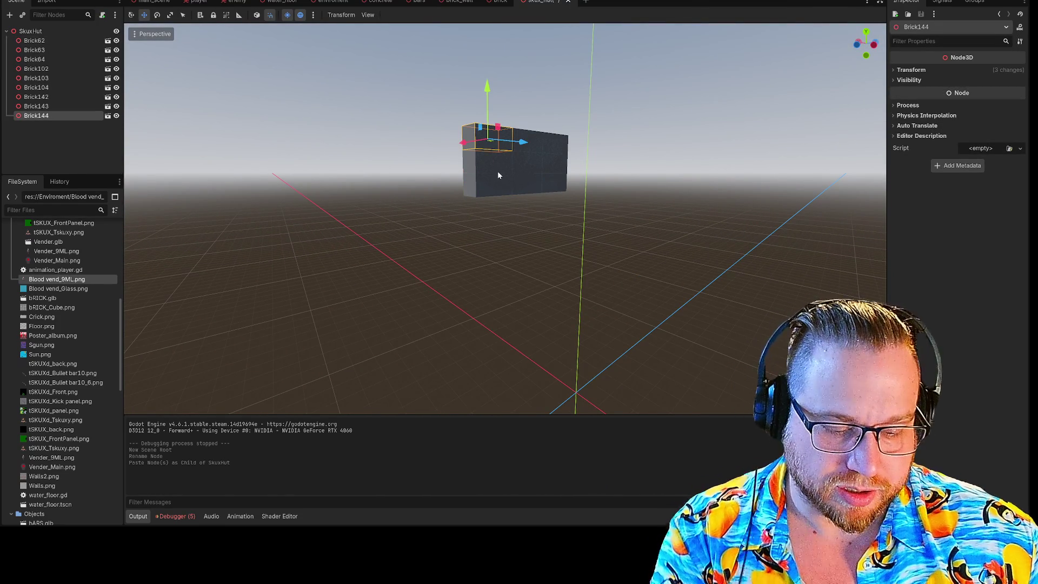
# Delete Brick64 and then Brick104, undoing each deletion with Ctrl+Z.
pyautogui.click(494, 191)
pyautogui.press('Delete')
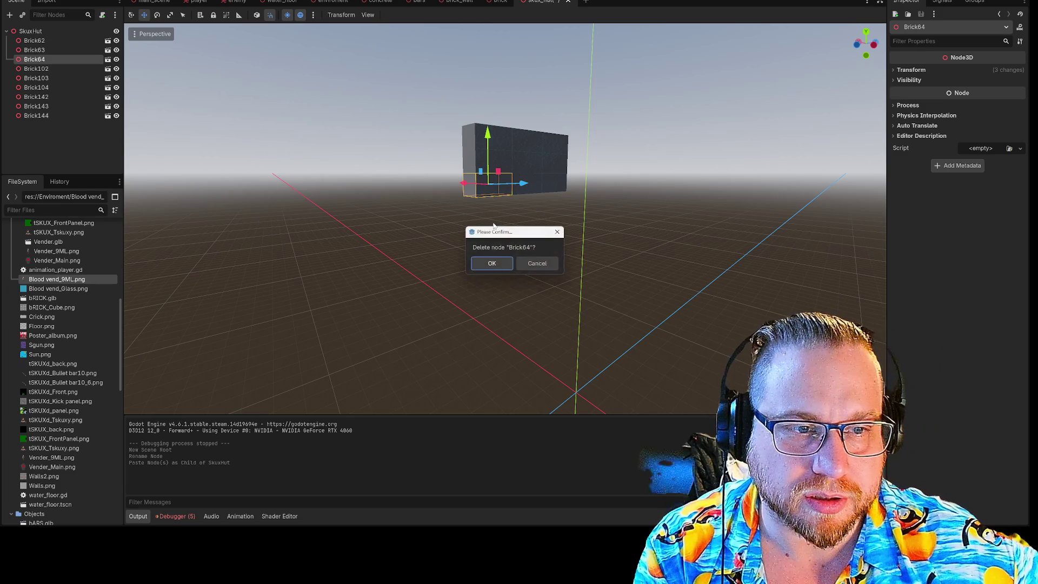
pyautogui.click(498, 260)
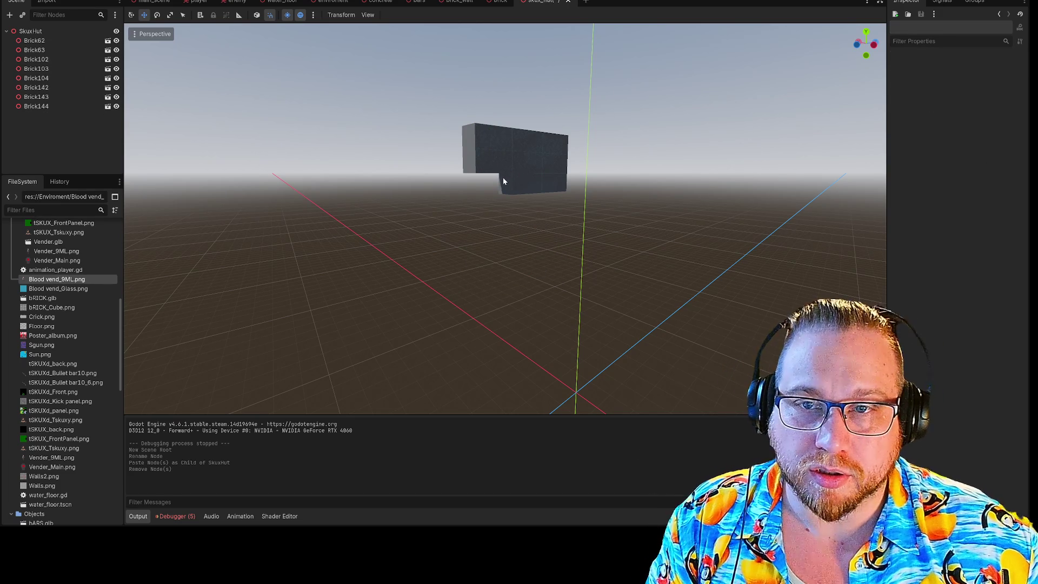
pyautogui.hotkey('ctrl', 'z')
pyautogui.click(496, 165)
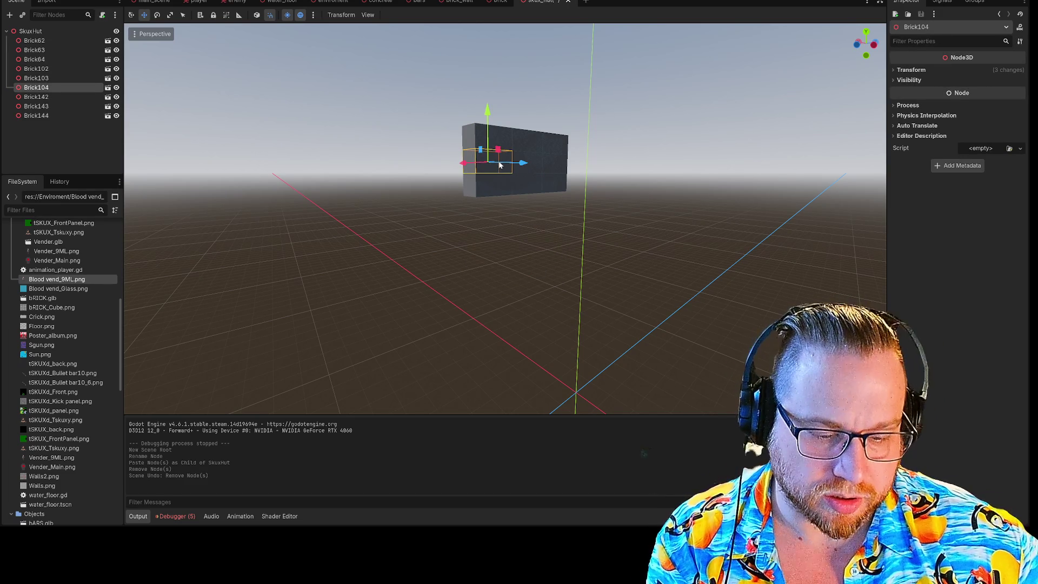
pyautogui.press('Delete')
pyautogui.click(492, 264)
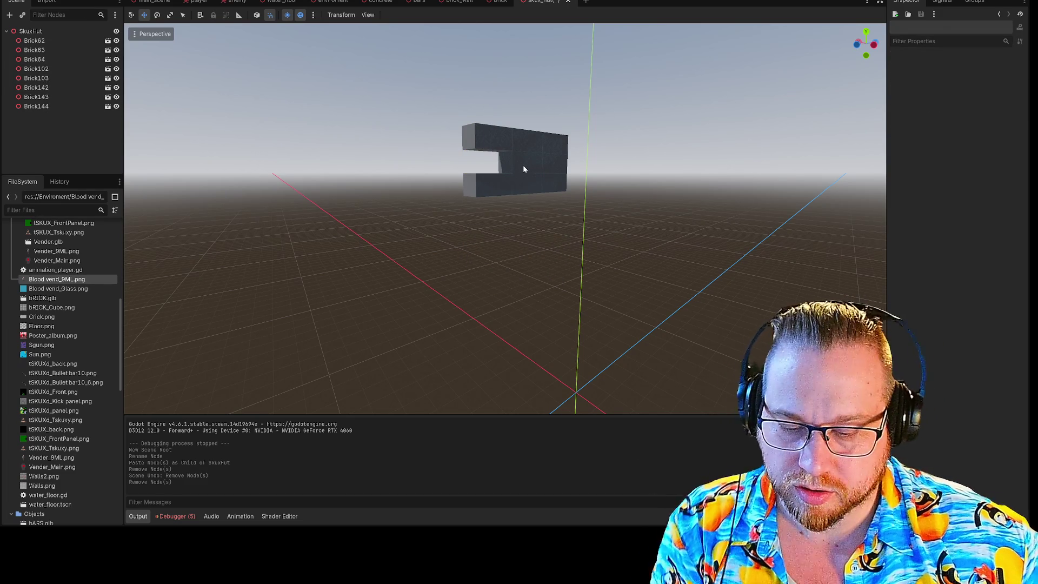
pyautogui.hotkey('ctrl', 'z')
# Shift Brick104 right out of the wall, then undo the move.
pyautogui.moveTo(368, 152)
pyautogui.mouseDown()
pyautogui.moveTo(432, 163)
pyautogui.moveTo(347, 92)
pyautogui.mouseUp()
pyautogui.click(436, 135)
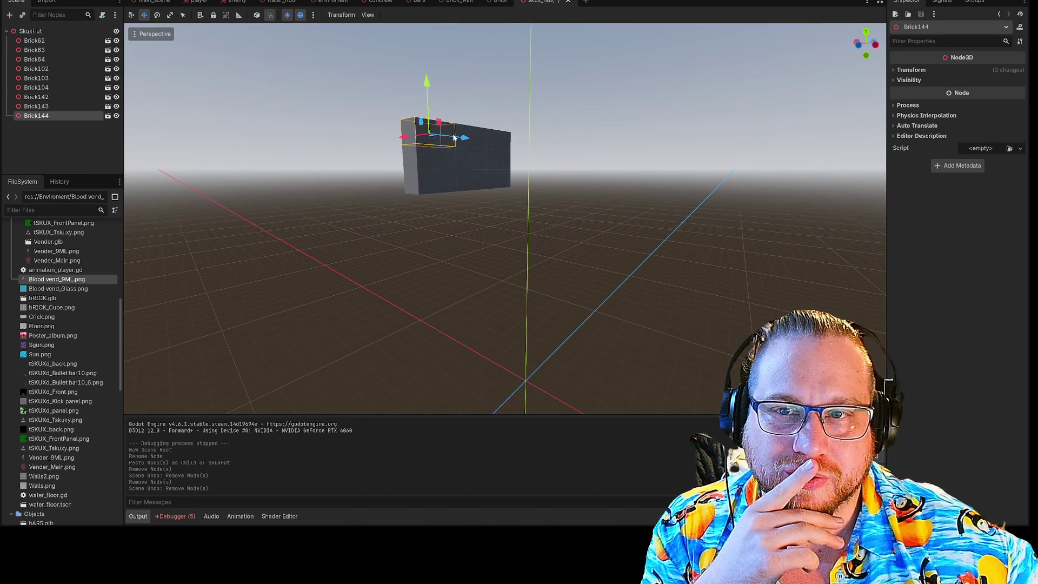
pyautogui.click(479, 139)
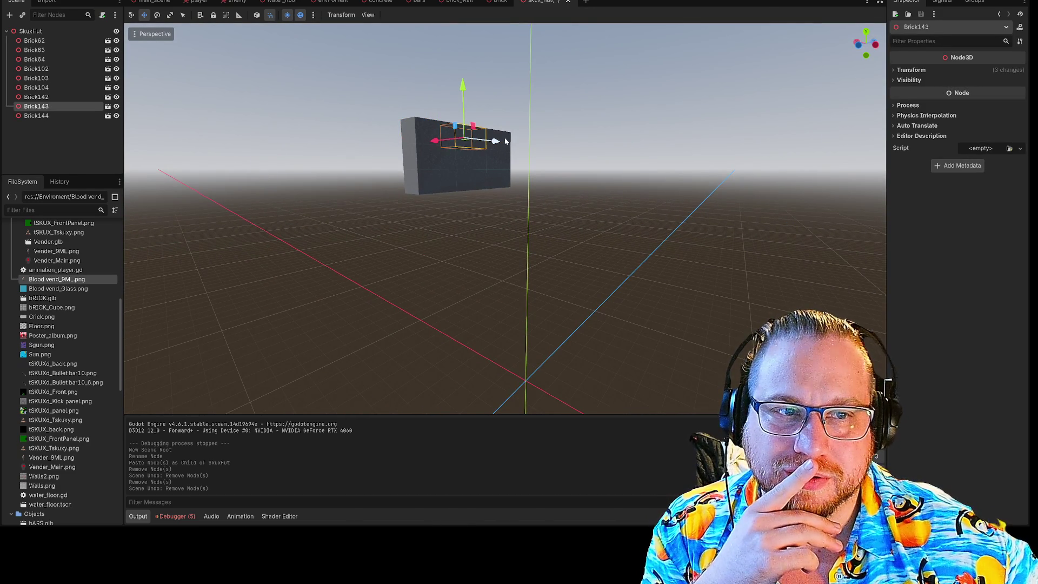
pyautogui.click(507, 151)
pyautogui.click(431, 162)
pyautogui.moveTo(479, 166); pyautogui.dragTo(503, 166)
pyautogui.click(503, 166)
pyautogui.click(449, 188)
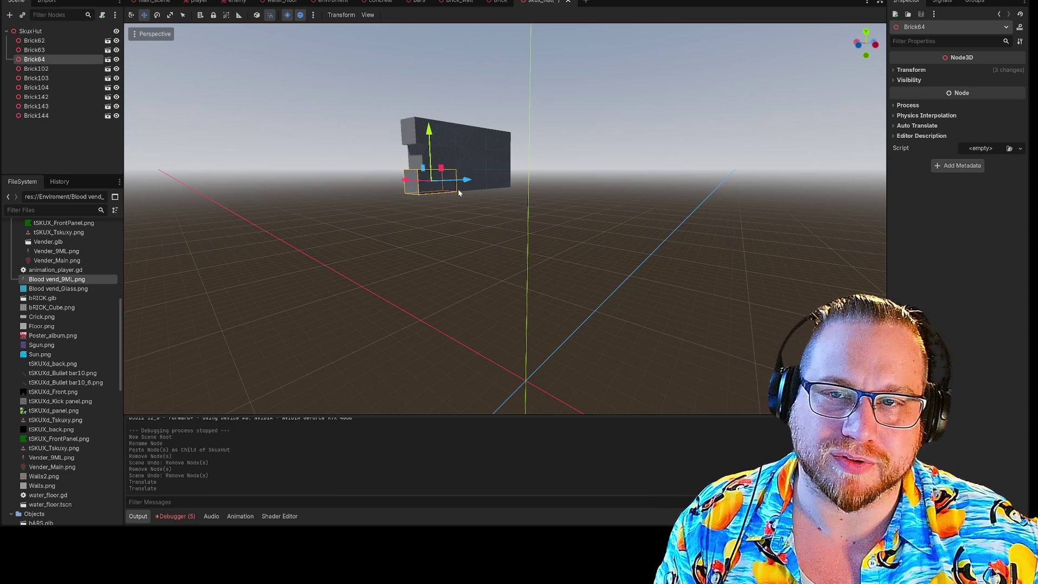
pyautogui.click(502, 179)
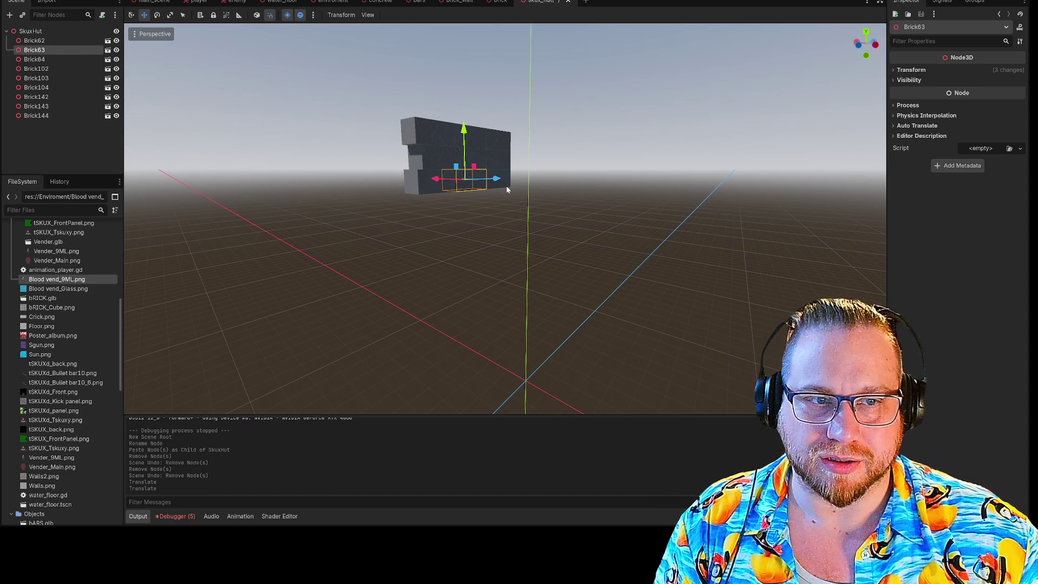
pyautogui.hotkey('ctrl', 'z')
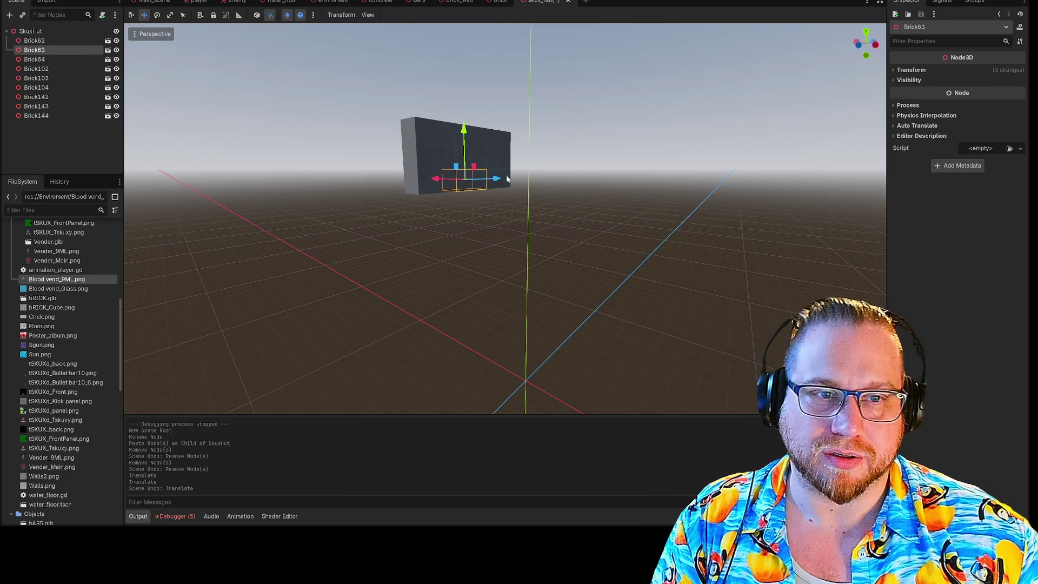
# Box-select all nine bricks, Brick62 to Brick144, and expand Transform in the Inspector.
pyautogui.click(552, 152)
pyautogui.moveTo(390, 85); pyautogui.dragTo(573, 233)
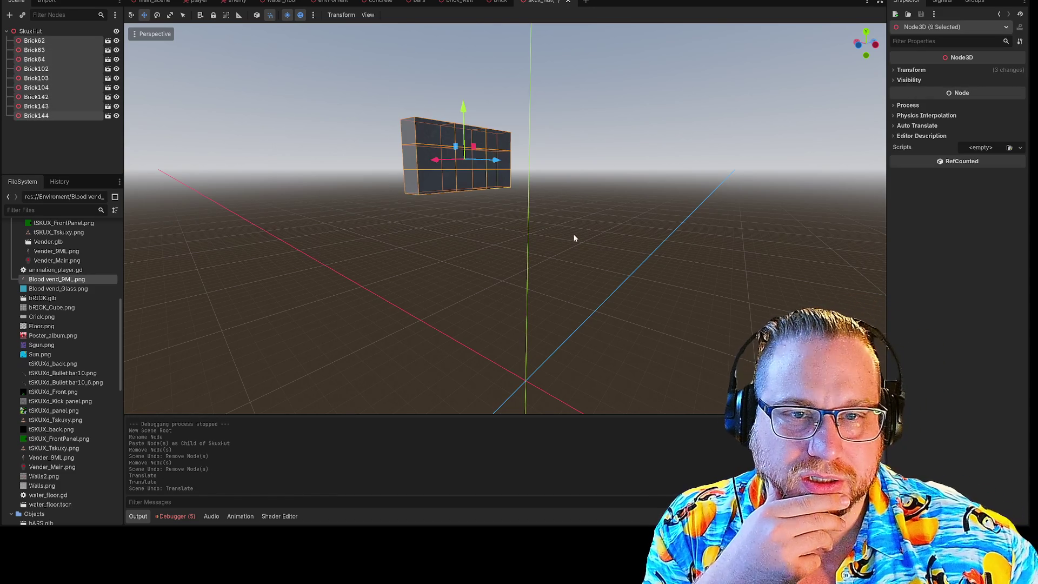
pyautogui.click(35, 41)
pyautogui.click(35, 49)
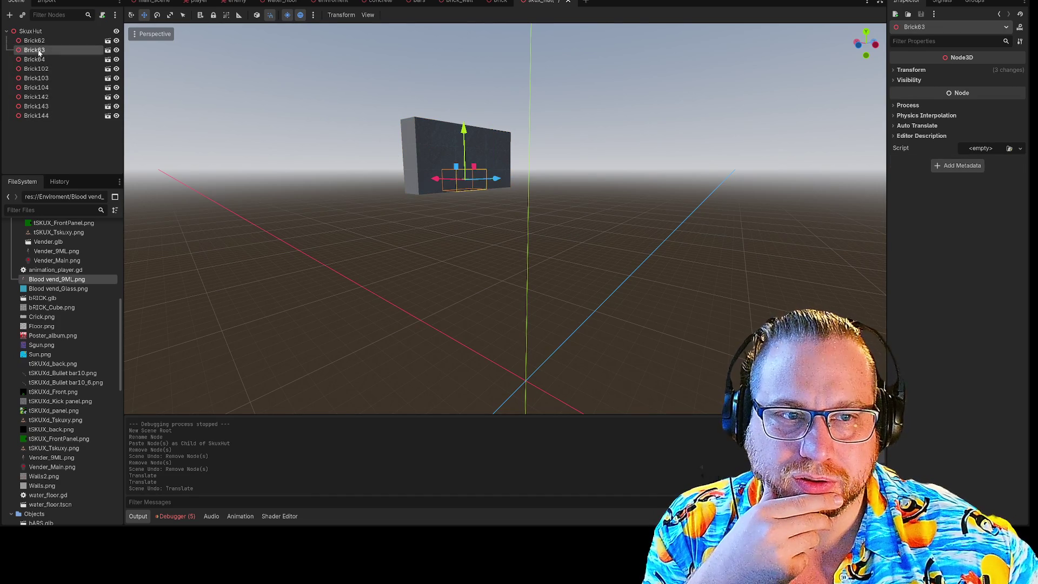
pyautogui.click(37, 59)
pyautogui.click(39, 69)
pyautogui.click(38, 78)
pyautogui.click(37, 88)
pyautogui.click(34, 97)
pyautogui.click(32, 107)
pyautogui.click(31, 116)
pyautogui.moveTo(317, 77); pyautogui.dragTo(529, 180)
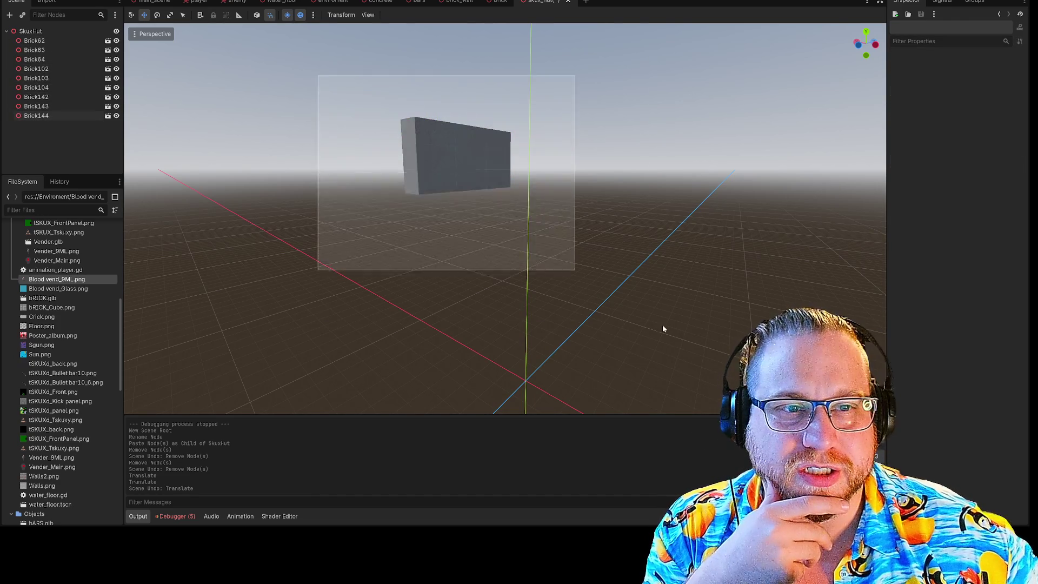
pyautogui.click(898, 72)
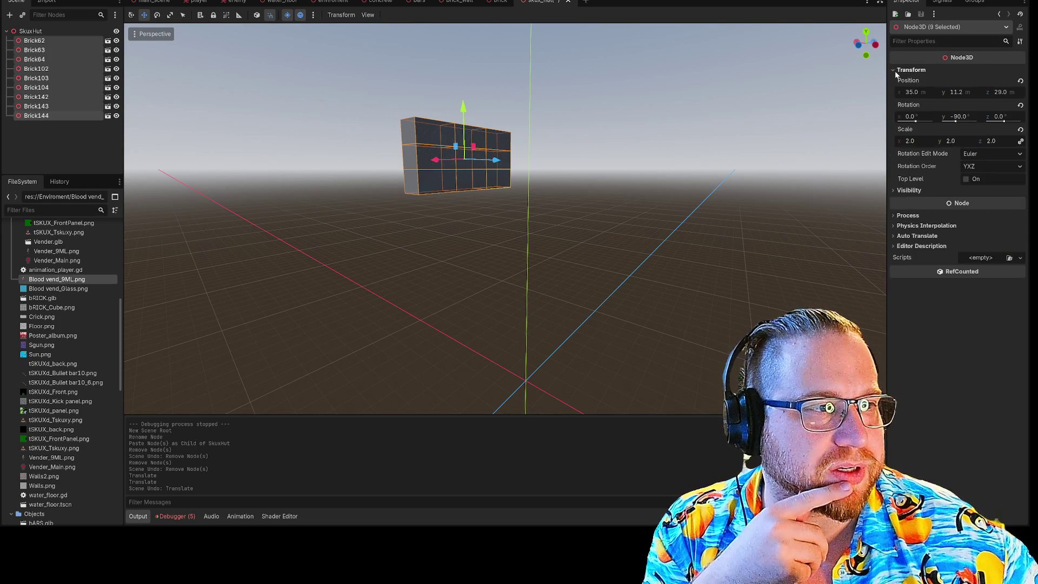
# Set the nine bricks' position to 0,0,0 and test sliding them along X.
pyautogui.click(1020, 81)
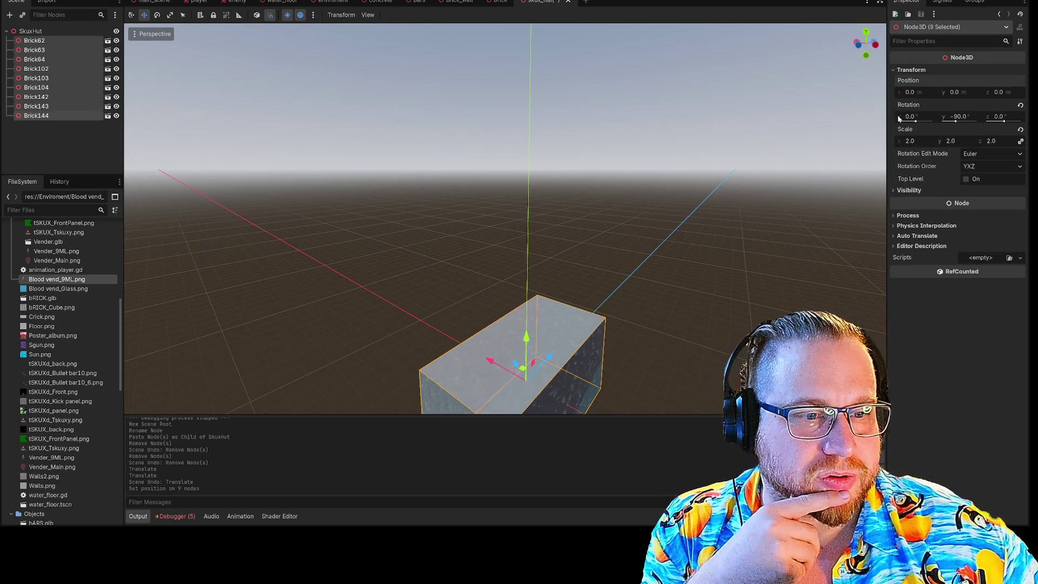
pyautogui.press('f')
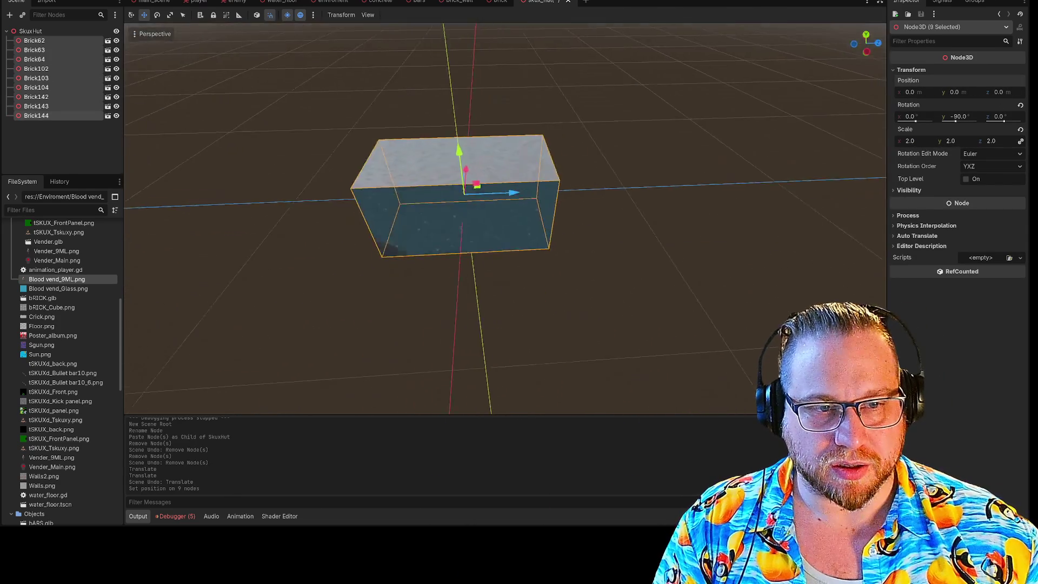
pyautogui.moveTo(555, 232)
pyautogui.mouseDown()
pyautogui.moveTo(737, 229)
pyautogui.moveTo(548, 233)
pyautogui.moveTo(740, 241)
pyautogui.moveTo(721, 245)
pyautogui.mouseUp()
pyautogui.click(696, 133)
pyautogui.click(556, 230)
# Move Brick62 left beside the row and lift Brick144 on top.
pyautogui.click(518, 226)
pyautogui.moveTo(556, 233)
pyautogui.mouseDown()
pyautogui.moveTo(368, 235)
pyautogui.moveTo(388, 242)
pyautogui.mouseUp()
pyautogui.click(508, 203)
pyautogui.moveTo(508, 202); pyautogui.dragTo(508, 100)
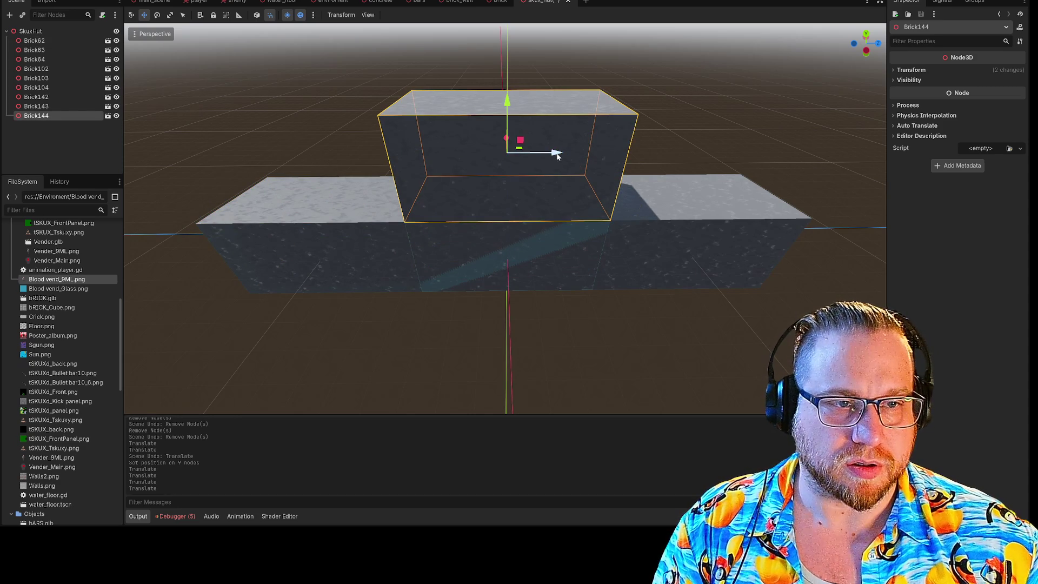
# Move Brick63 to the upper right and Brick102 to the upper left.
pyautogui.click(529, 255)
pyautogui.moveTo(545, 243); pyautogui.dragTo(723, 248)
pyautogui.moveTo(684, 188); pyautogui.dragTo(686, 92)
pyautogui.click(487, 263)
pyautogui.moveTo(553, 233)
pyautogui.mouseDown()
pyautogui.moveTo(358, 238)
pyautogui.moveTo(368, 244)
pyautogui.moveTo(357, 234)
pyautogui.mouseUp()
pyautogui.moveTo(321, 183)
pyautogui.mouseDown()
pyautogui.moveTo(295, 118)
pyautogui.moveTo(301, 91)
pyautogui.mouseUp()
pyautogui.click(498, 256)
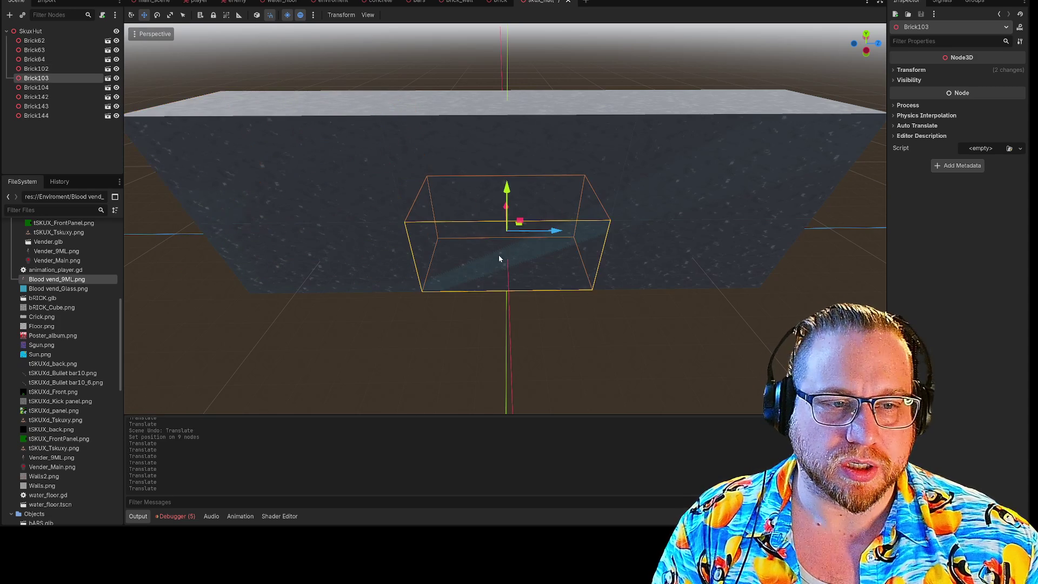
# Delete Brick103, Brick142, Brick64 and Brick143, confirming each removal.
pyautogui.press('Delete')
pyautogui.click(498, 262)
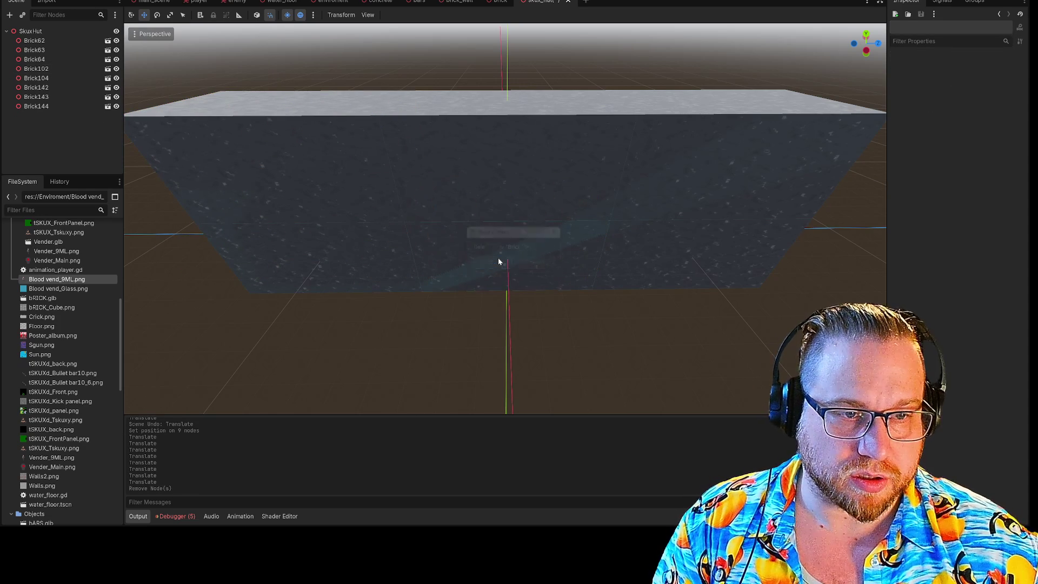
pyautogui.click(497, 255)
pyautogui.press('Delete')
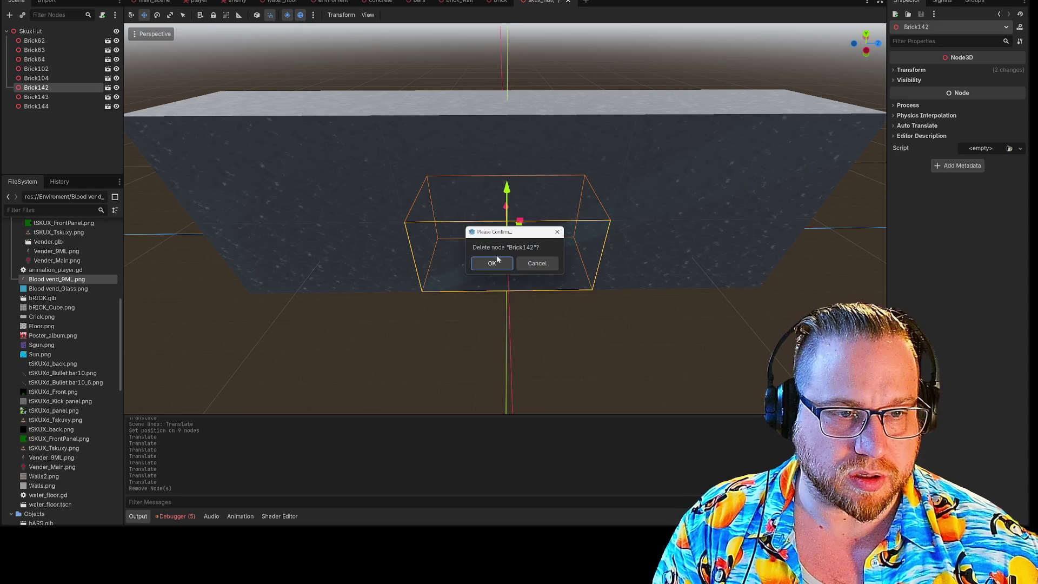
pyautogui.press('Return')
pyautogui.click(497, 256)
pyautogui.press('Delete')
pyautogui.press('Return')
pyautogui.click(497, 255)
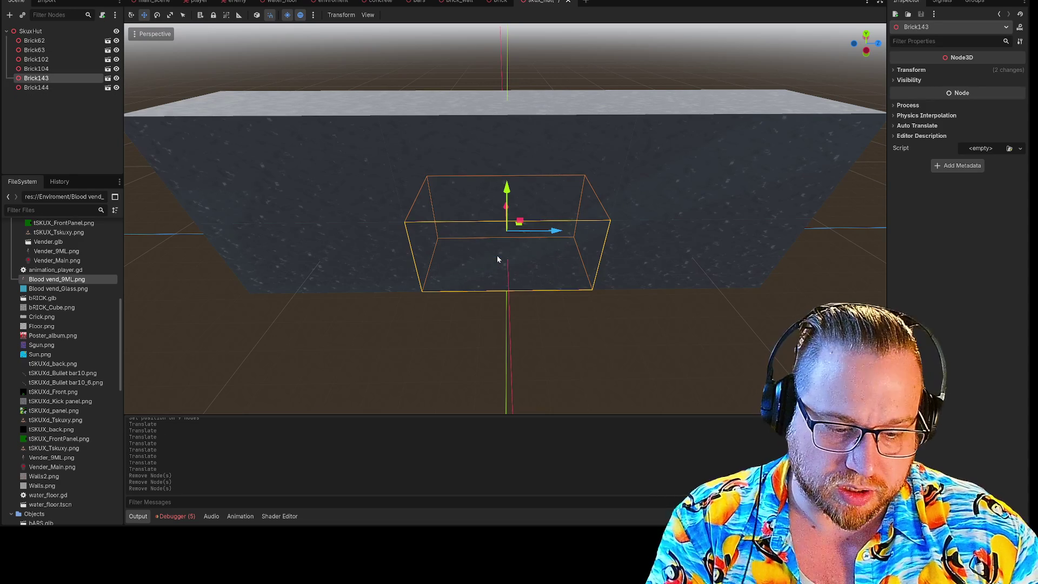
pyautogui.press('Delete')
pyautogui.click(490, 264)
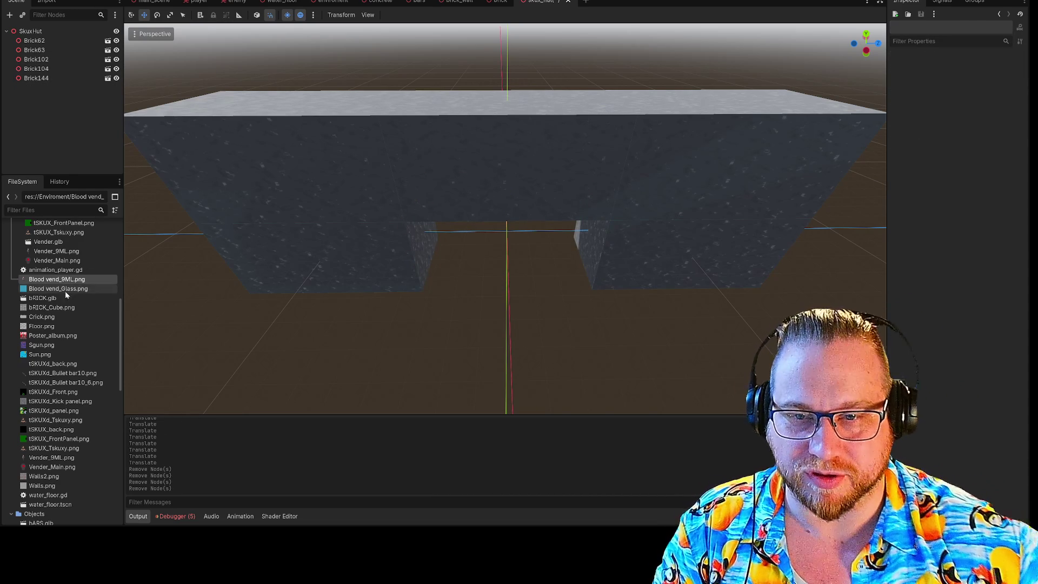
pyautogui.scroll(-10, 65, 291)
# Drop concrete.tscn into the viewport and slide the Concrete slab along X beside the bricks.
pyautogui.moveTo(42, 450)
pyautogui.mouseDown()
pyautogui.moveTo(496, 303)
pyautogui.moveTo(520, 200)
pyautogui.moveTo(508, 272)
pyautogui.mouseUp()
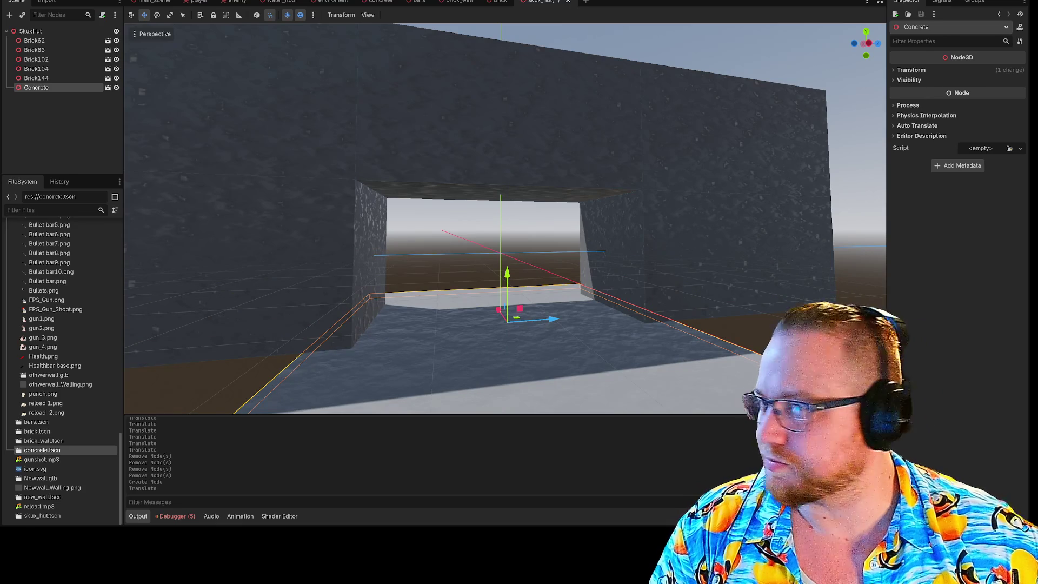
pyautogui.moveTo(302, 222); pyautogui.dragTo(302, 222)
pyautogui.moveTo(563, 192)
pyautogui.mouseDown()
pyautogui.moveTo(599, 276)
pyautogui.moveTo(619, 142)
pyautogui.mouseUp()
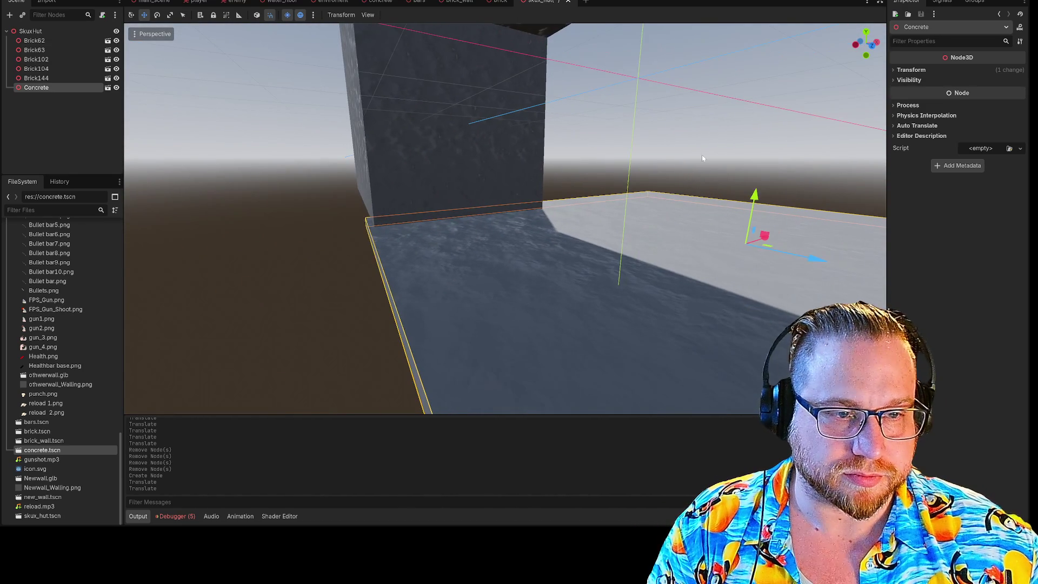
pyautogui.moveTo(760, 245); pyautogui.dragTo(139, 127)
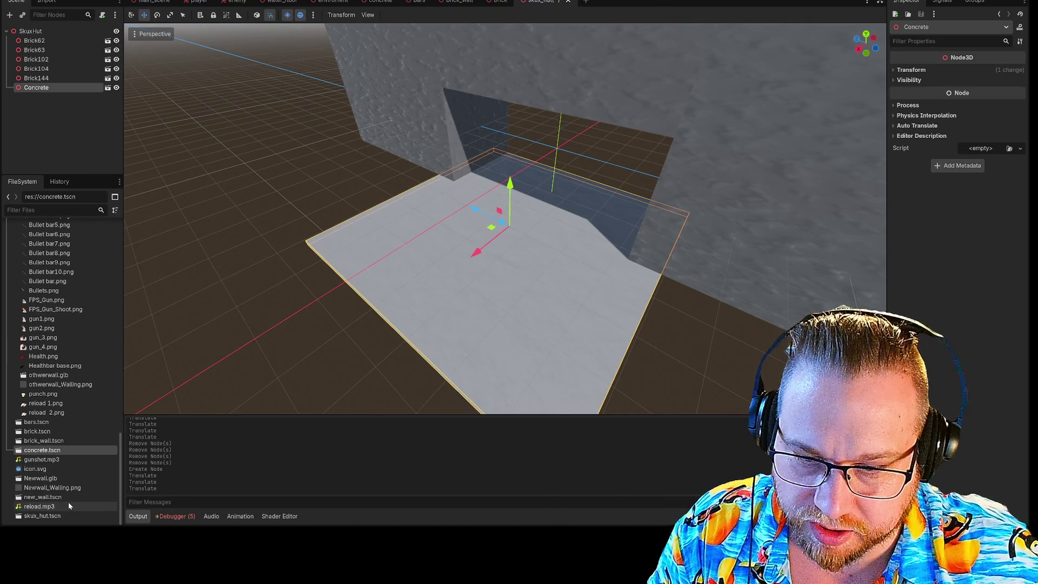
pyautogui.scroll(10, 70, 389)
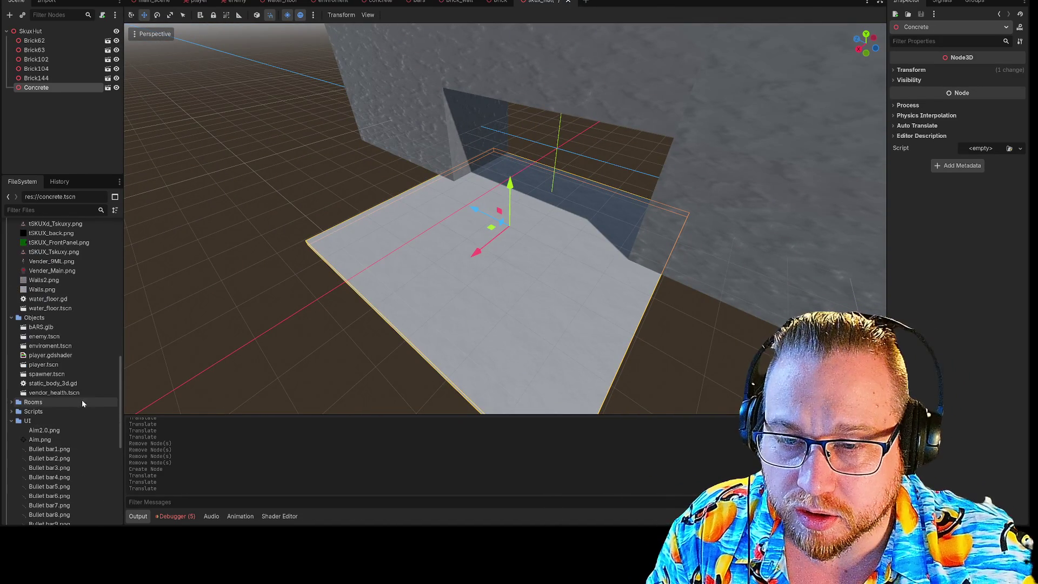
pyautogui.scroll(4, 70, 365)
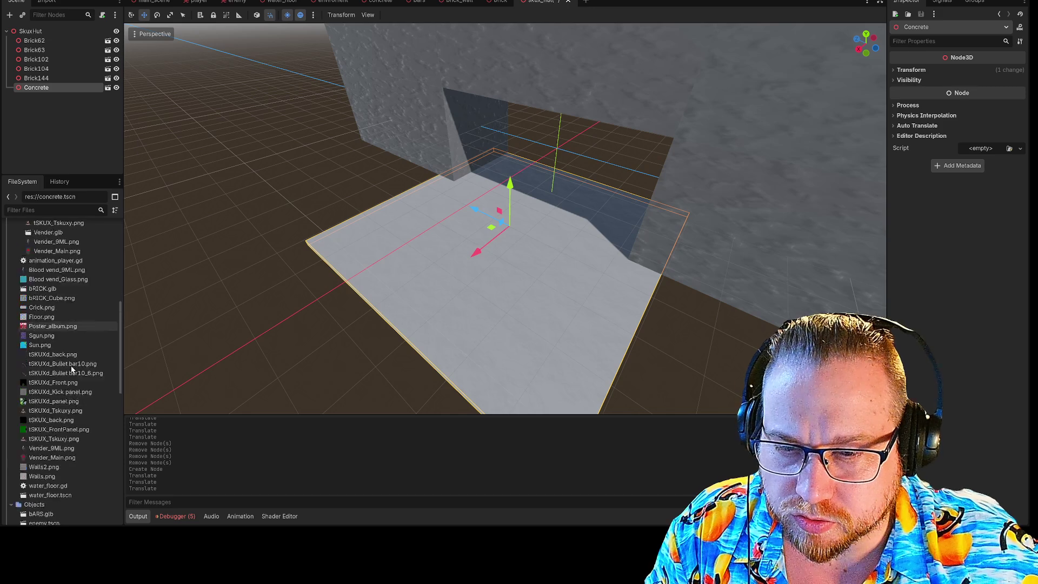
pyautogui.scroll(7, 56, 409)
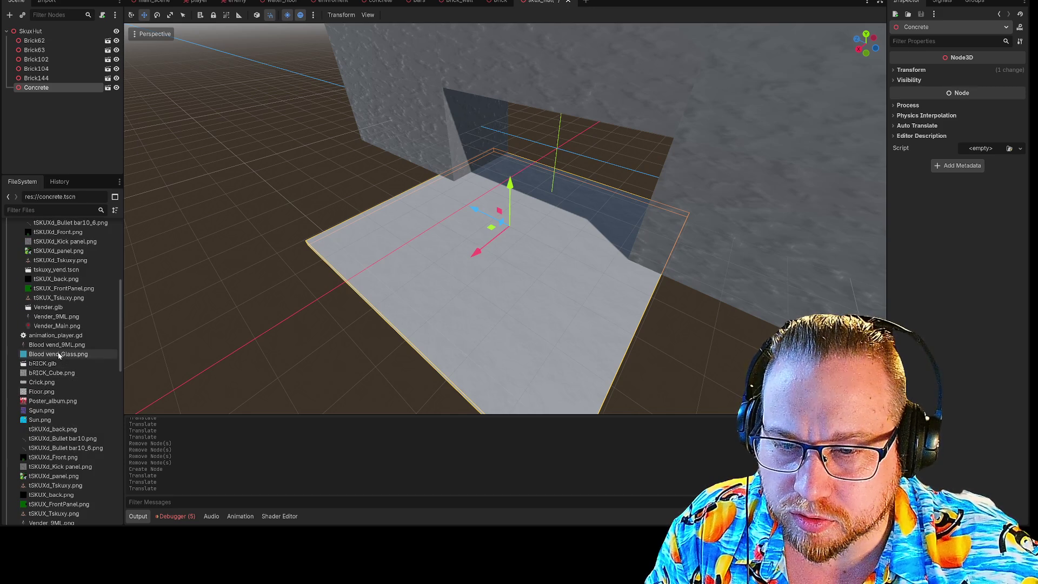
pyautogui.scroll(4, 59, 355)
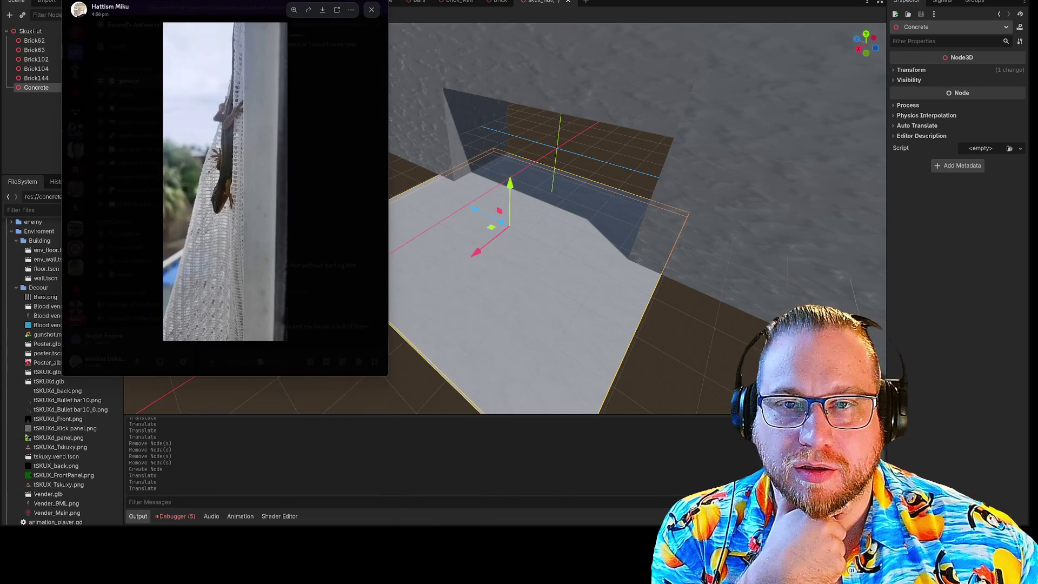
# Zoom into the lizard photo, then close the viewer to return to #general.
pyautogui.scroll(5, 428, 326)
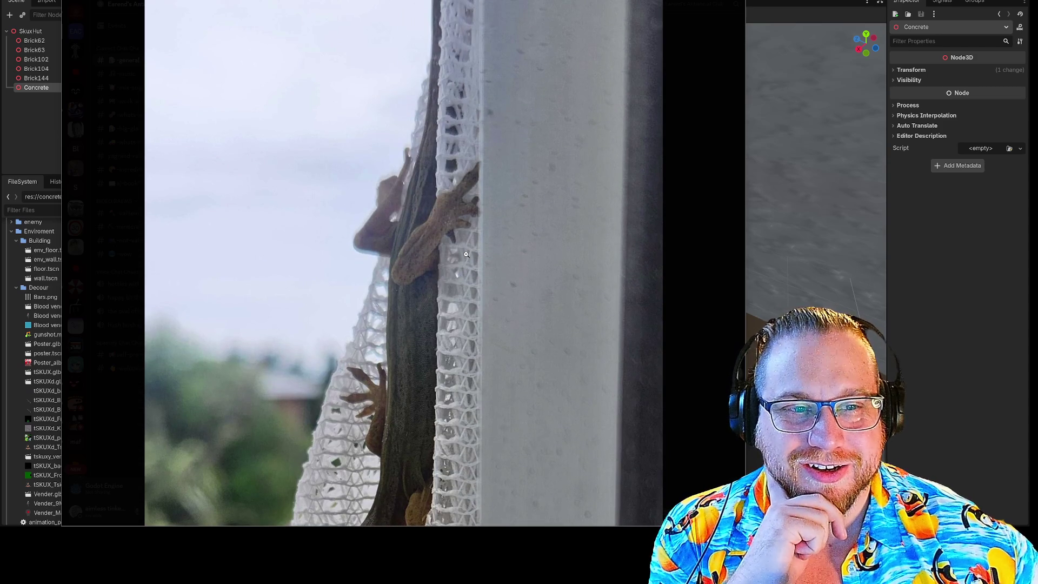
pyautogui.click(466, 254)
pyautogui.click(714, 213)
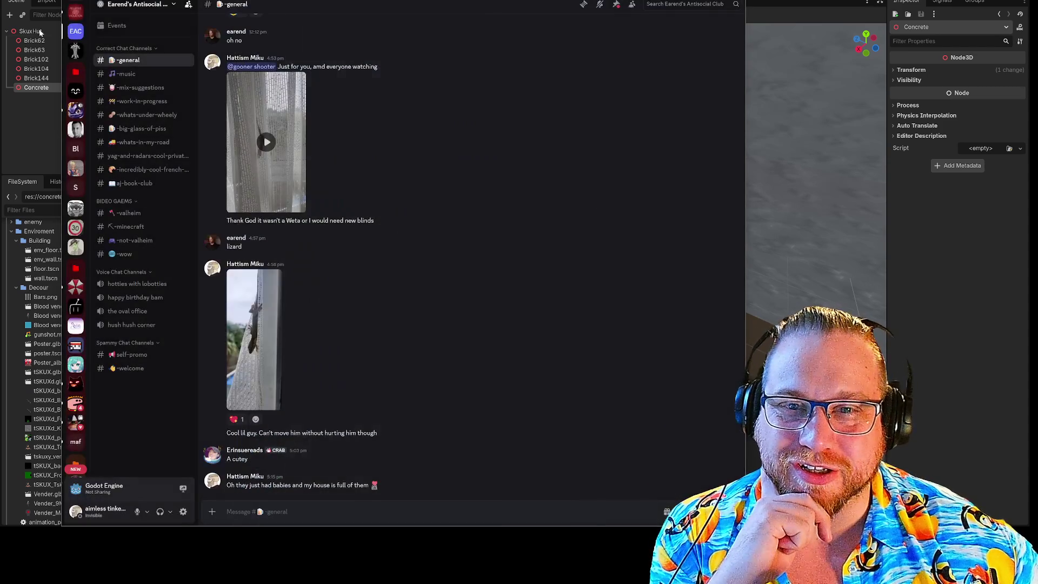
# Go to Direct Messages, pick a conversation, and enlarge its gecko photo.
pyautogui.click(76, 9)
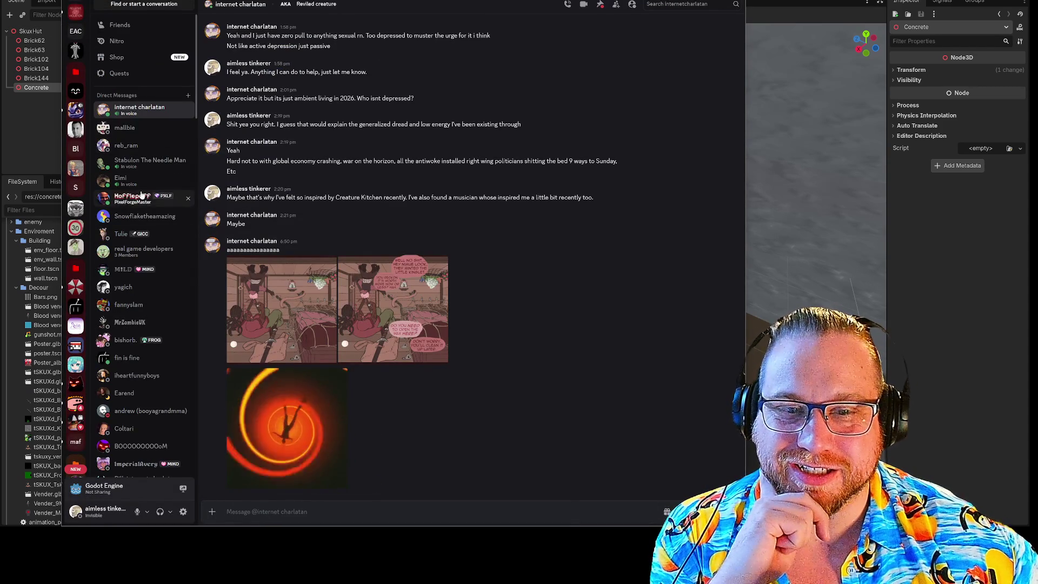
pyautogui.click(126, 145)
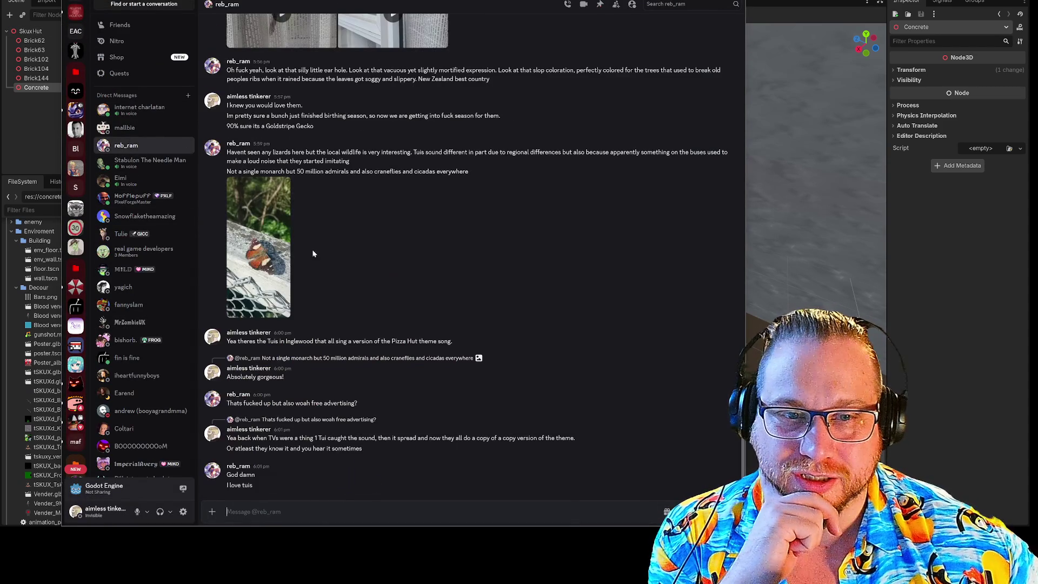
pyautogui.scroll(3, 335, 217)
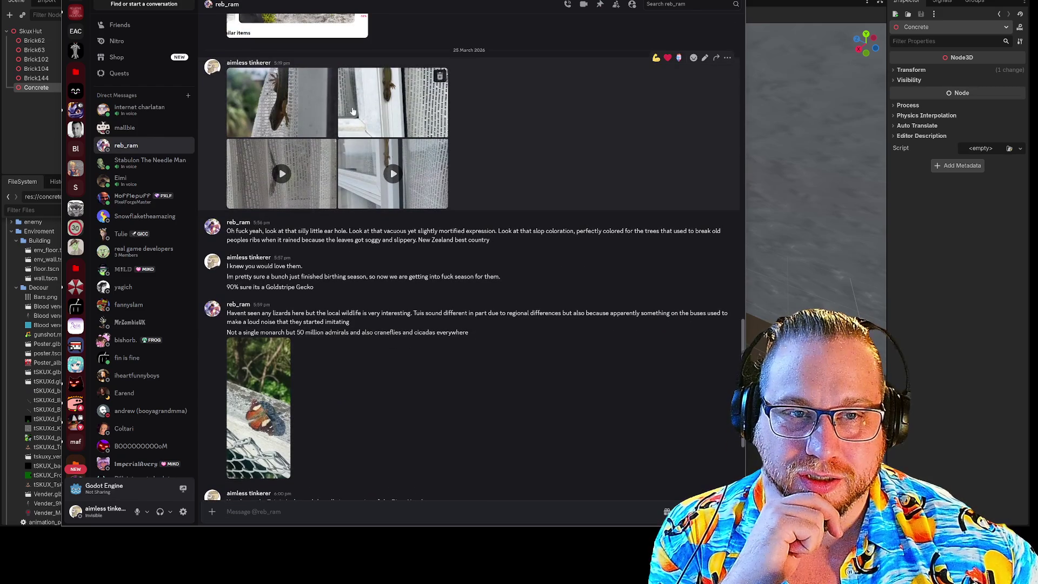
pyautogui.click(356, 110)
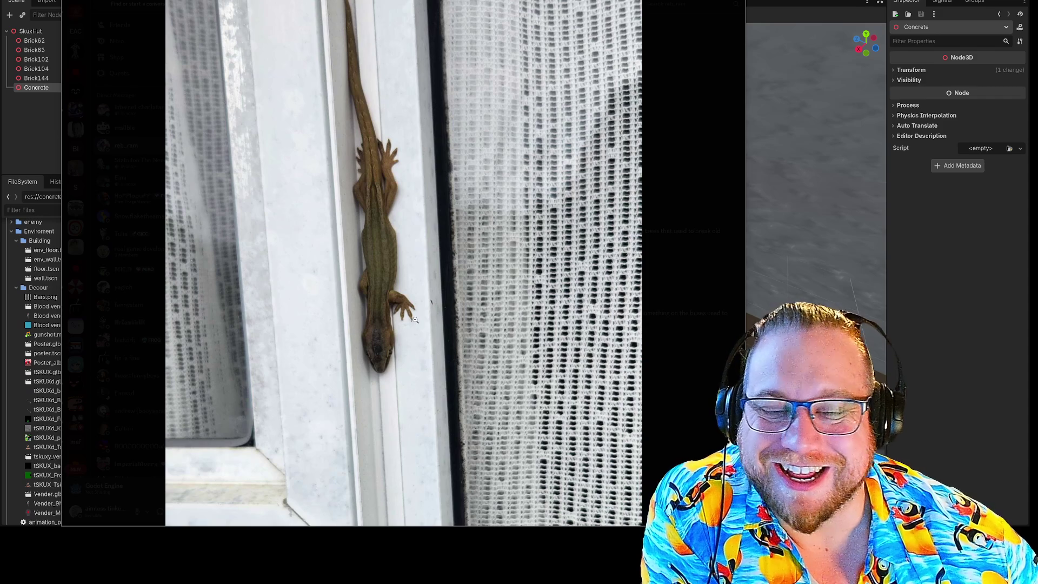
pyautogui.click(702, 279)
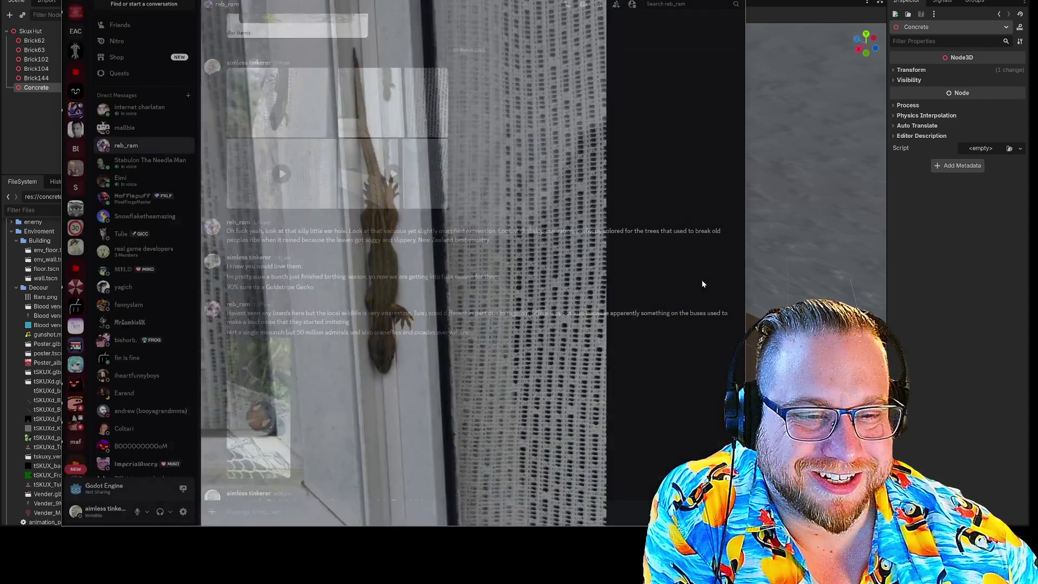
pyautogui.click(291, 115)
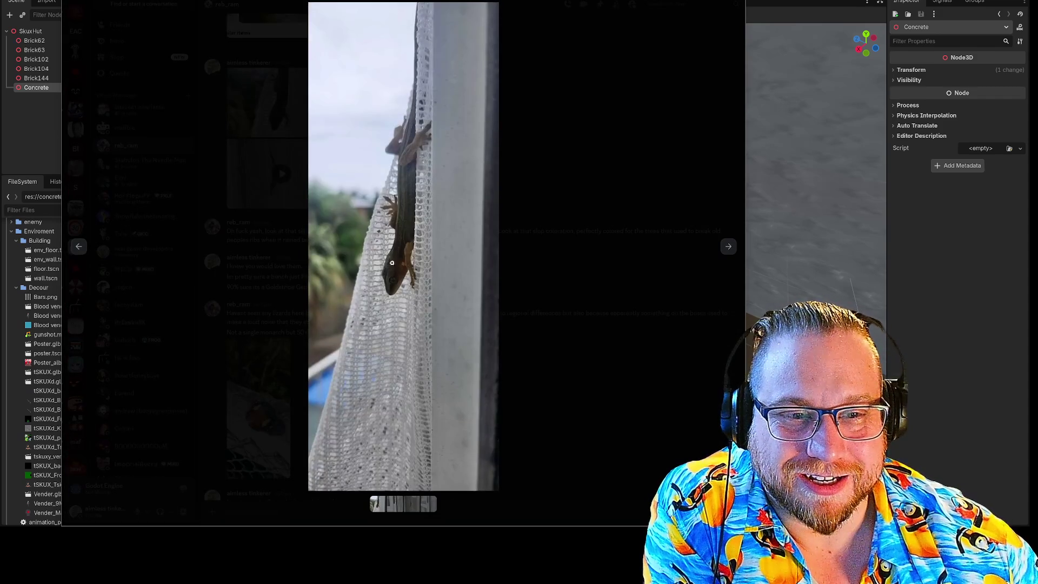
pyautogui.click(455, 359)
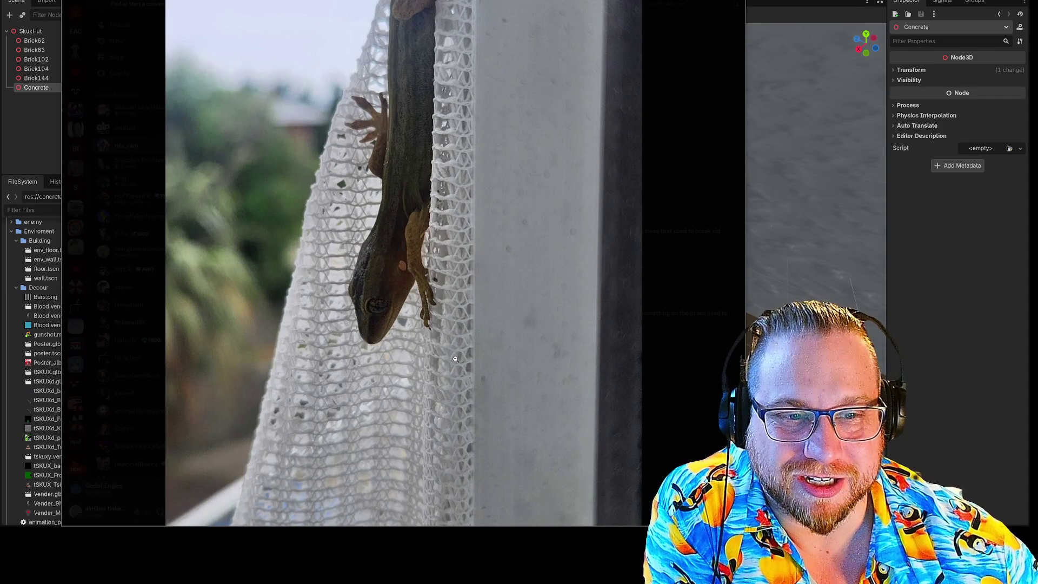
pyautogui.scroll(3, 538, 340)
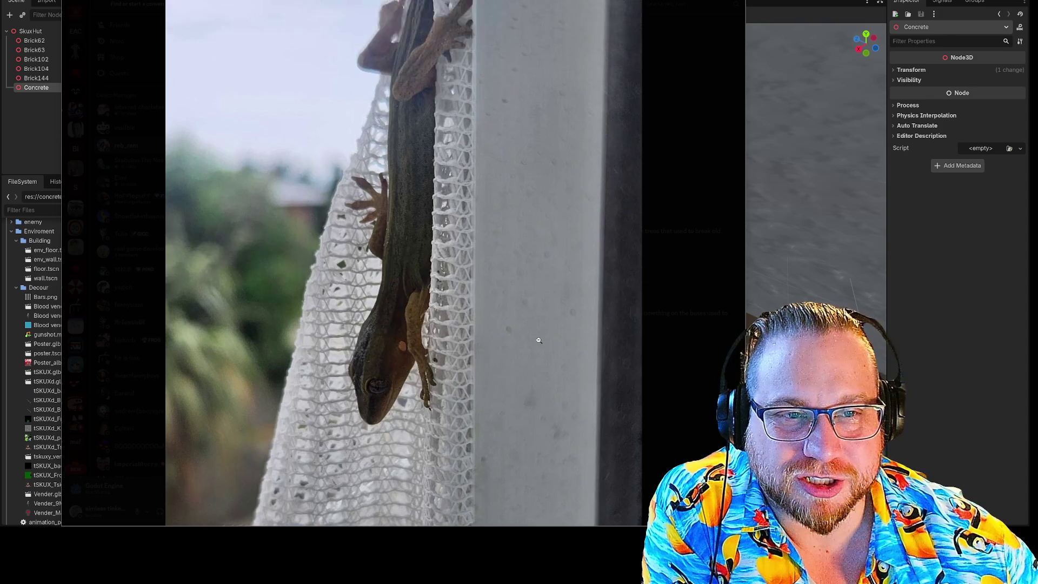
pyautogui.scroll(-1, 538, 340)
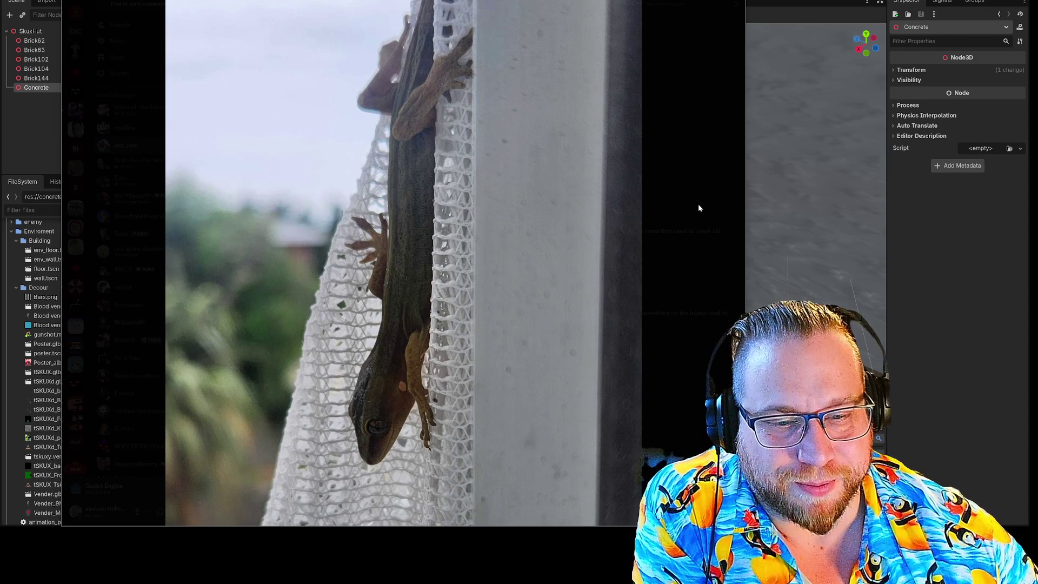
pyautogui.scroll(-2, 512, 258)
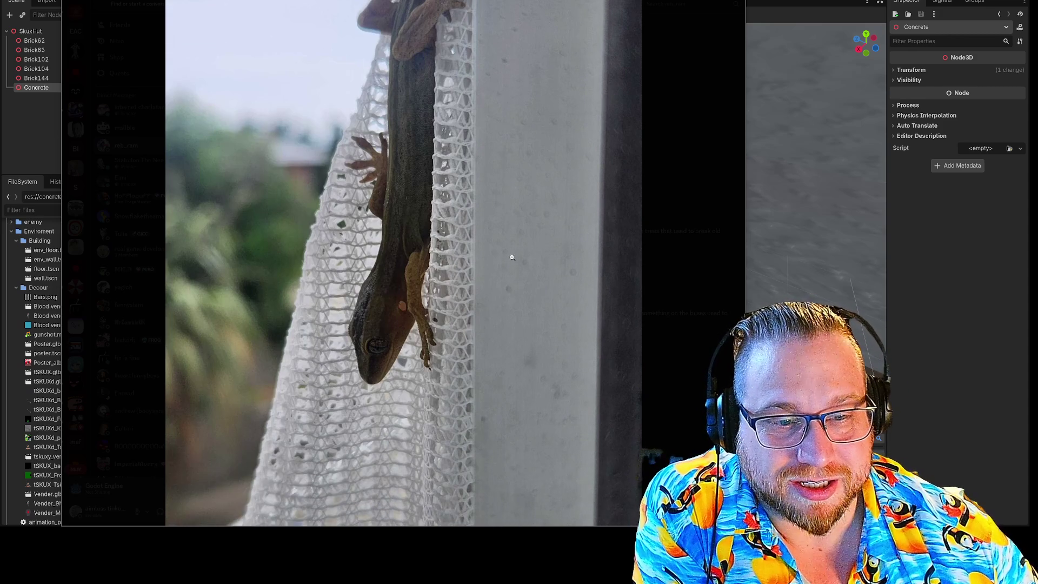
pyautogui.scroll(1, 512, 258)
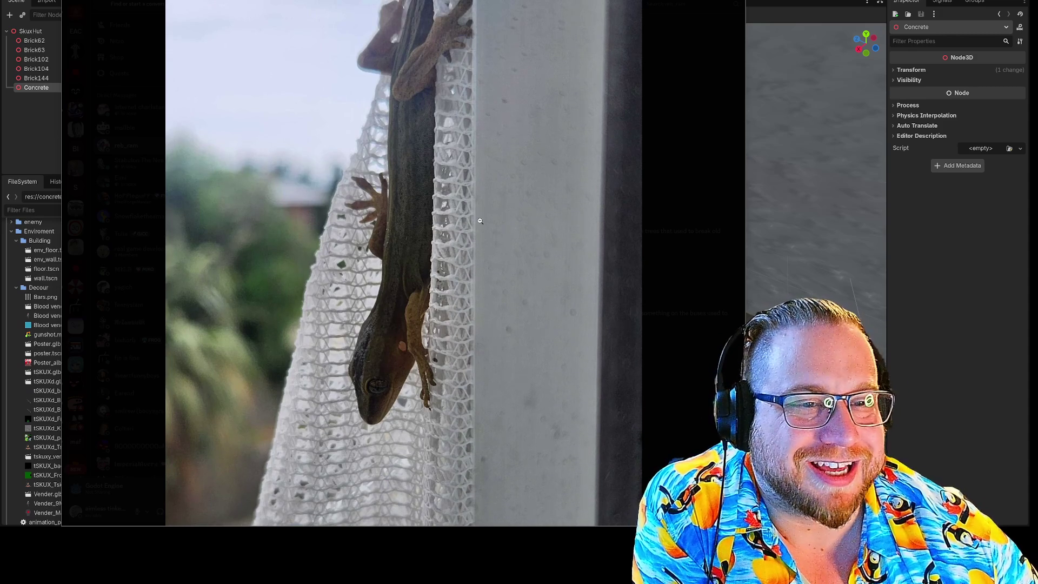
pyautogui.click(556, 204)
pyautogui.click(531, 390)
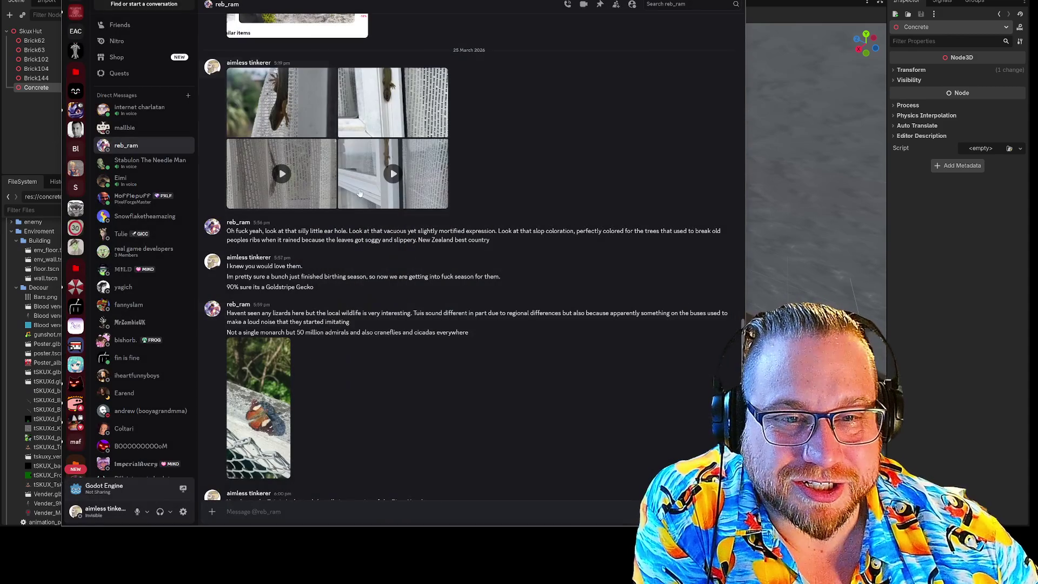
pyautogui.click(281, 174)
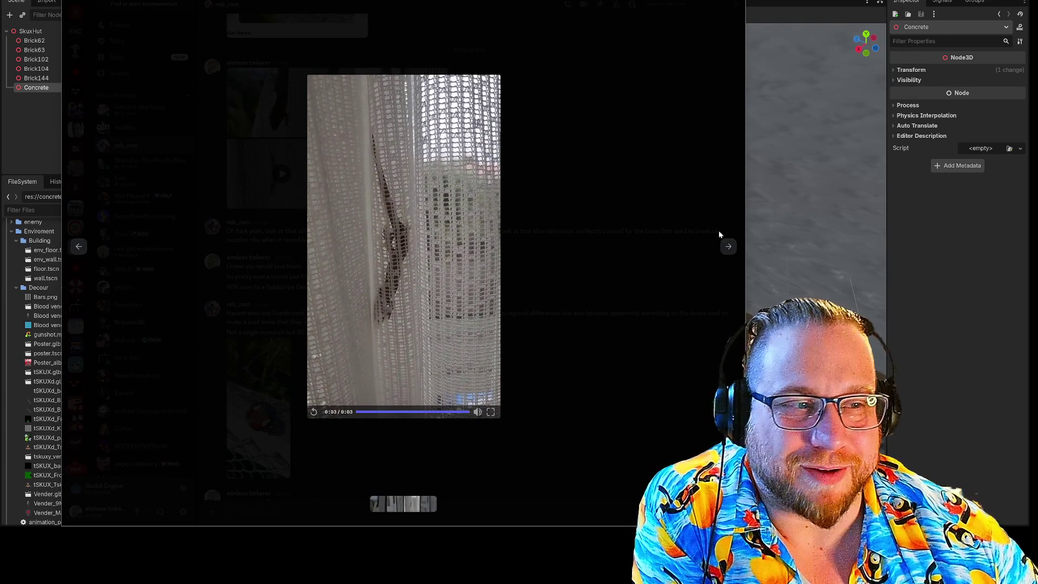
pyautogui.click(727, 193)
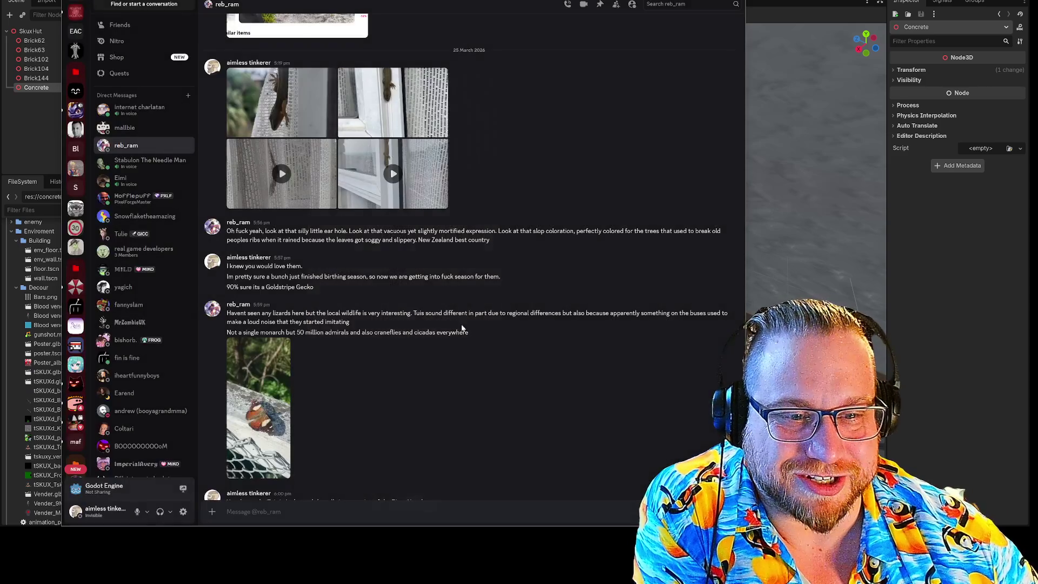
pyautogui.click(394, 174)
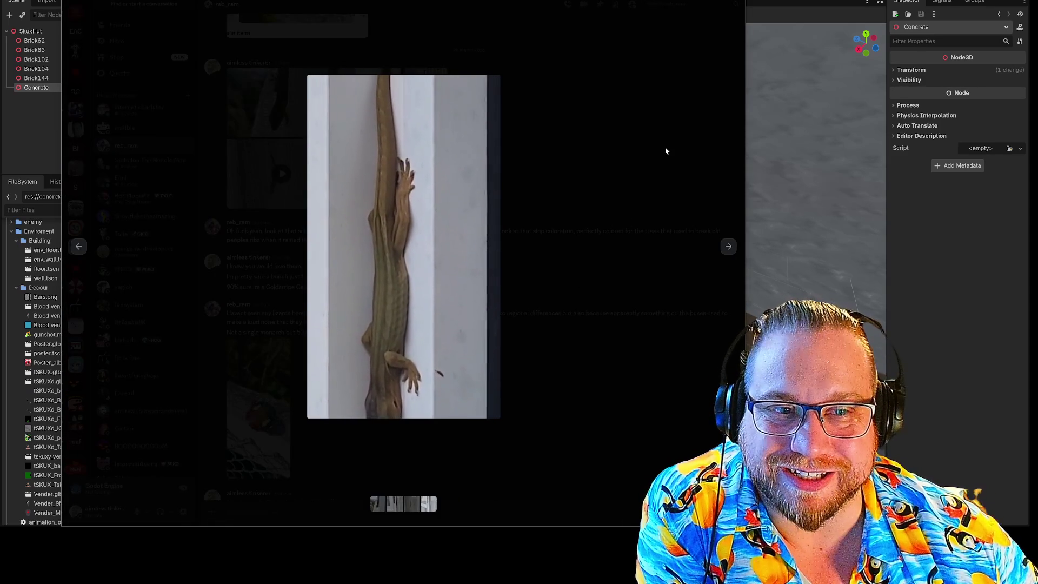
pyautogui.click(665, 148)
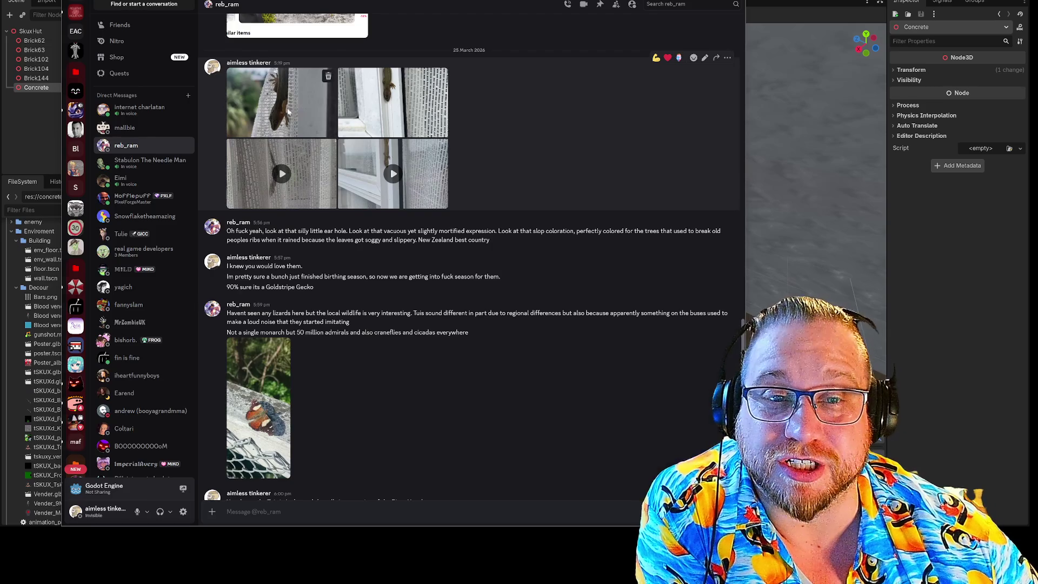
# Reopen the first gecko photo, then Alt+Tab back to the Godot editor.
pyautogui.click(309, 110)
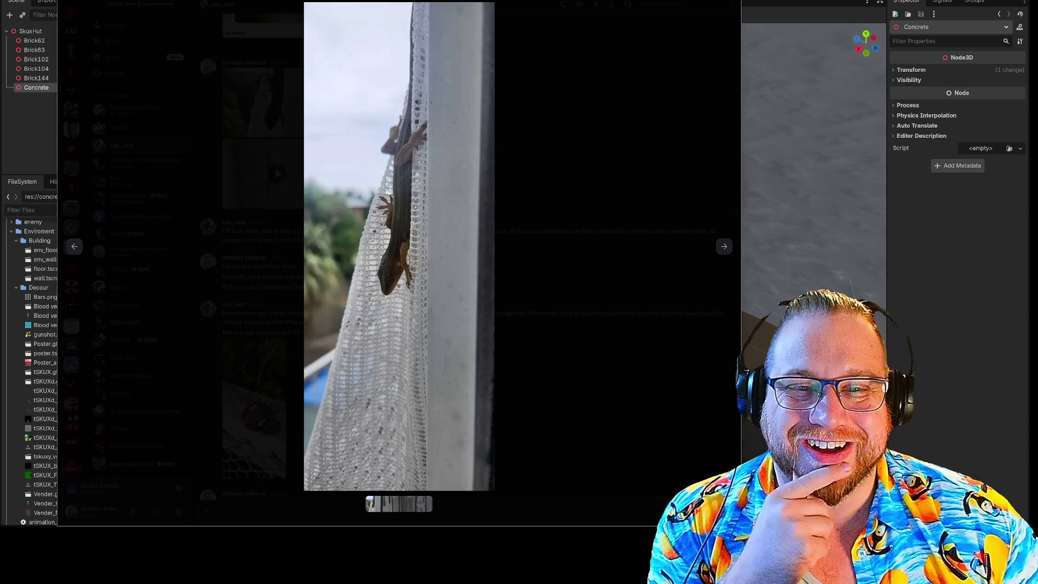
pyautogui.hotkey('alt', 'Tab')
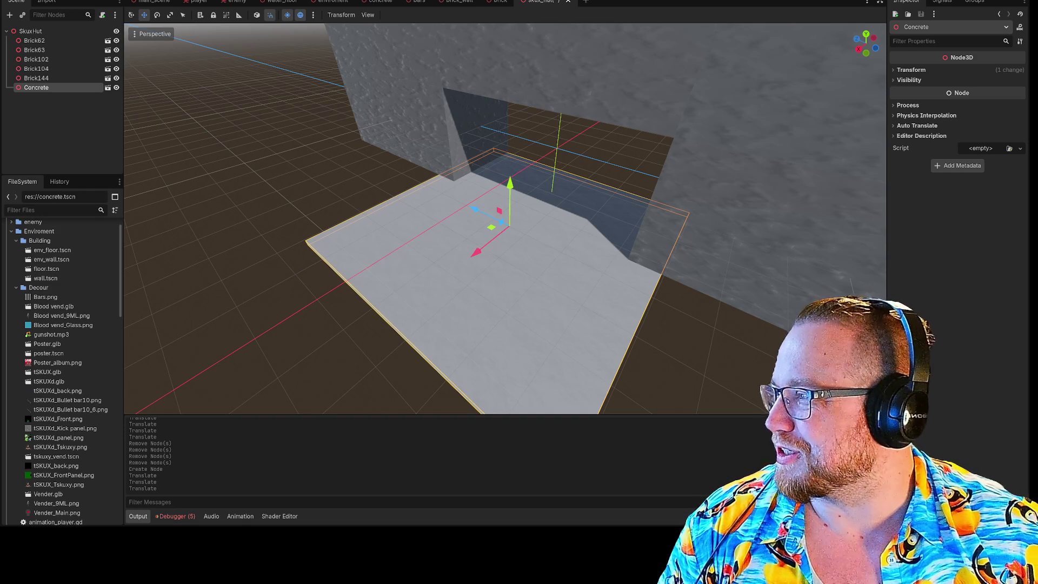
# Alt+Tab to the Opera window showing the Fundamentals Jam #2 submissions and resize it.
pyautogui.hotkey('alt', 'Tab')
pyautogui.moveTo(468, 264); pyautogui.dragTo(705, 417)
# Scroll down through all 20 Fundamentals Jam #2 entries and back to the top.
pyautogui.scroll(-2, 309, 245)
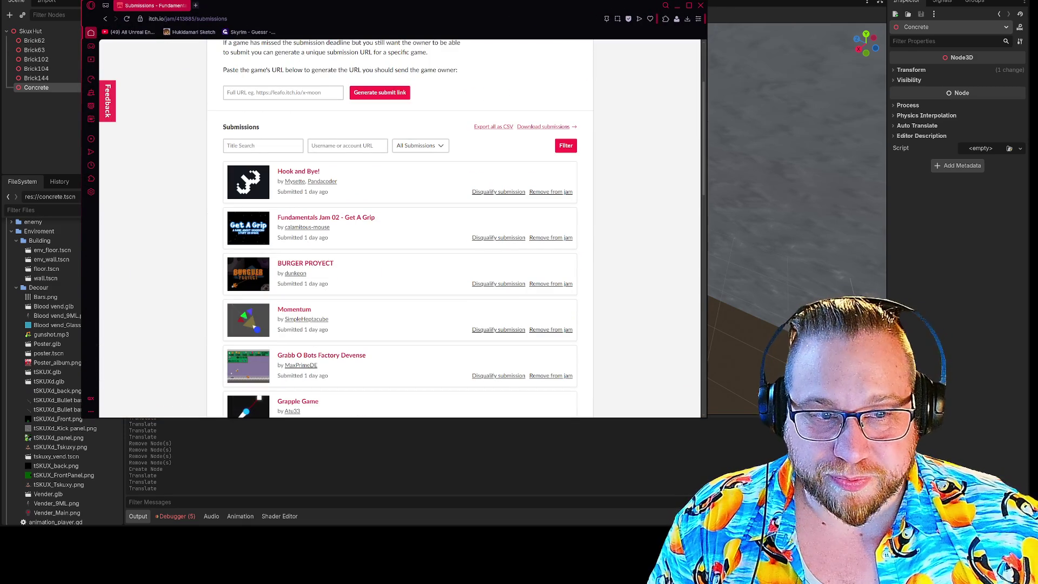
pyautogui.scroll(-5, 261, 233)
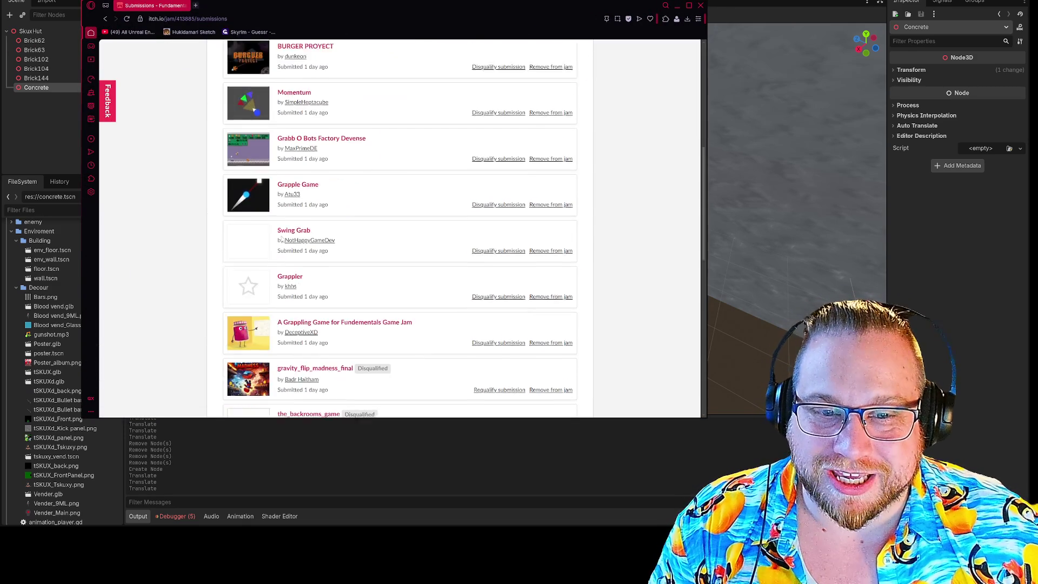
pyautogui.scroll(-2, 260, 232)
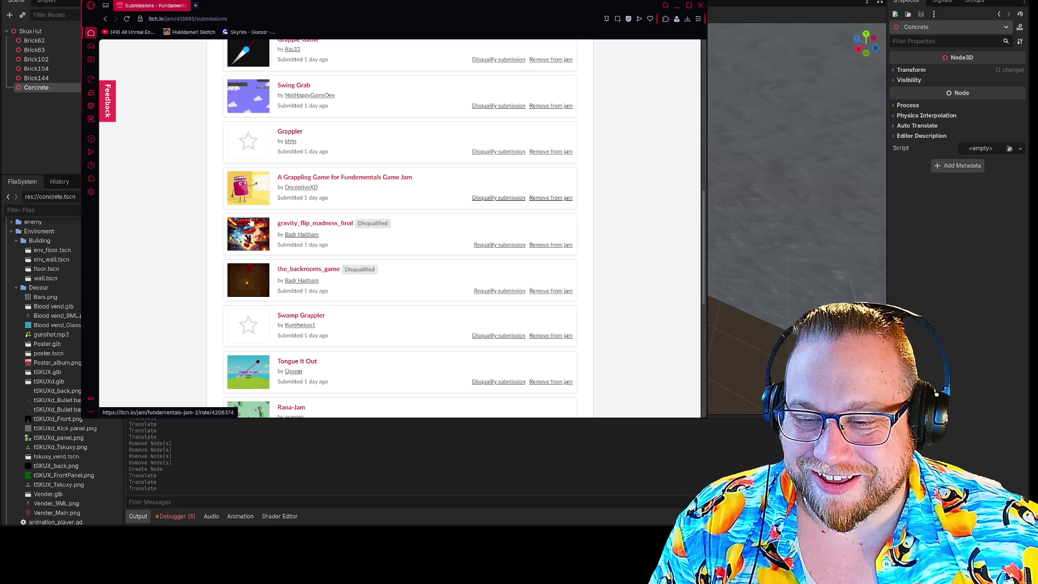
pyautogui.scroll(-7, 250, 221)
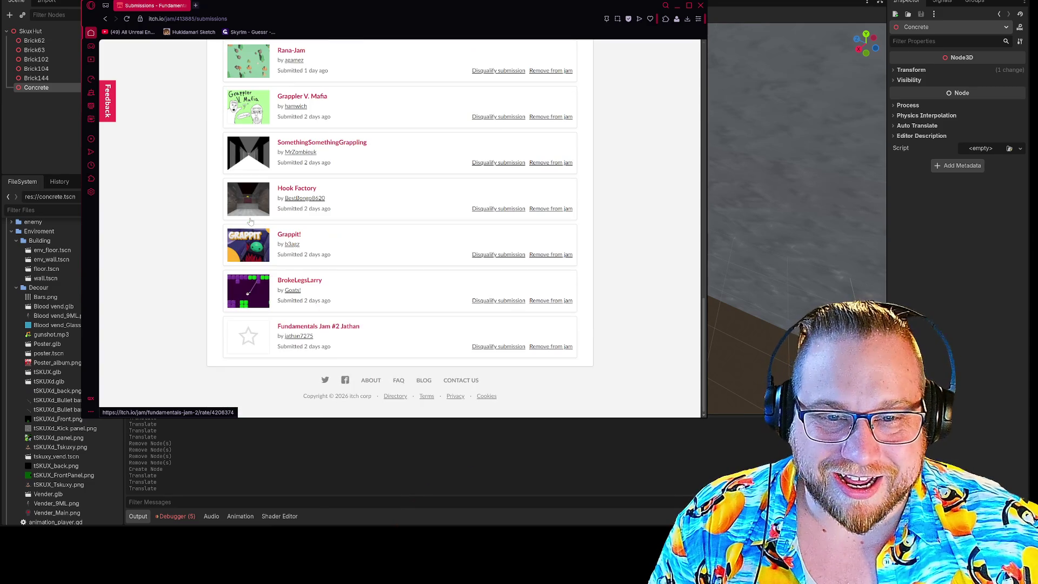
pyautogui.scroll(4, 297, 367)
pyautogui.scroll(10, 297, 366)
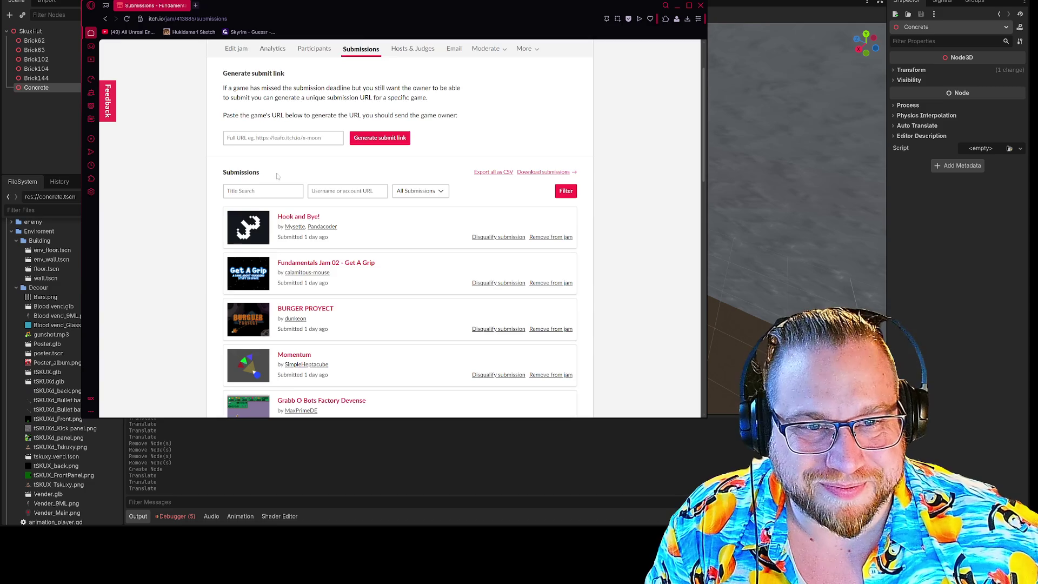
pyautogui.scroll(1, 279, 176)
pyautogui.scroll(-5, 292, 185)
pyautogui.scroll(-3, 286, 187)
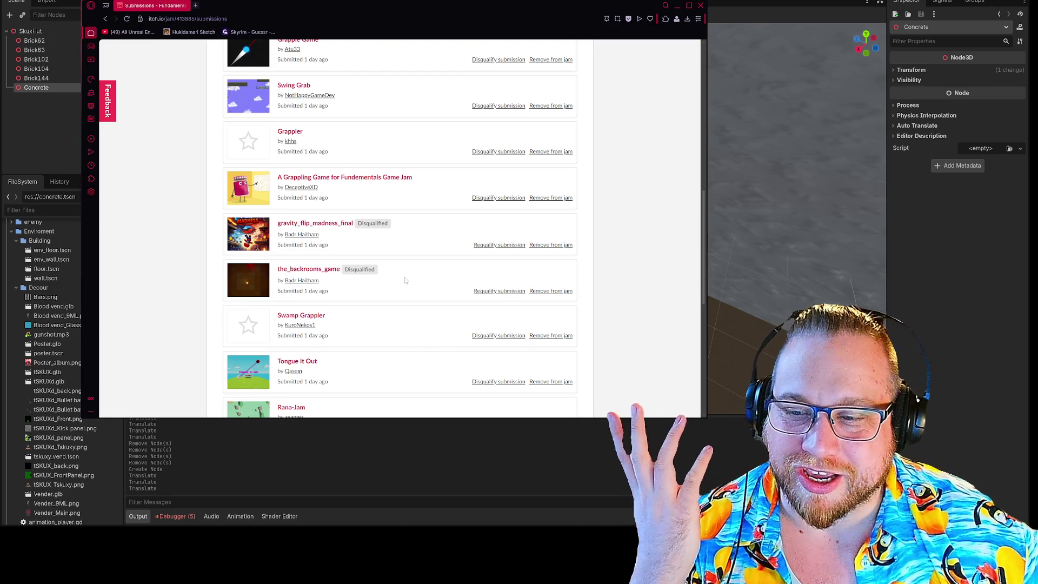
pyautogui.scroll(6, 406, 280)
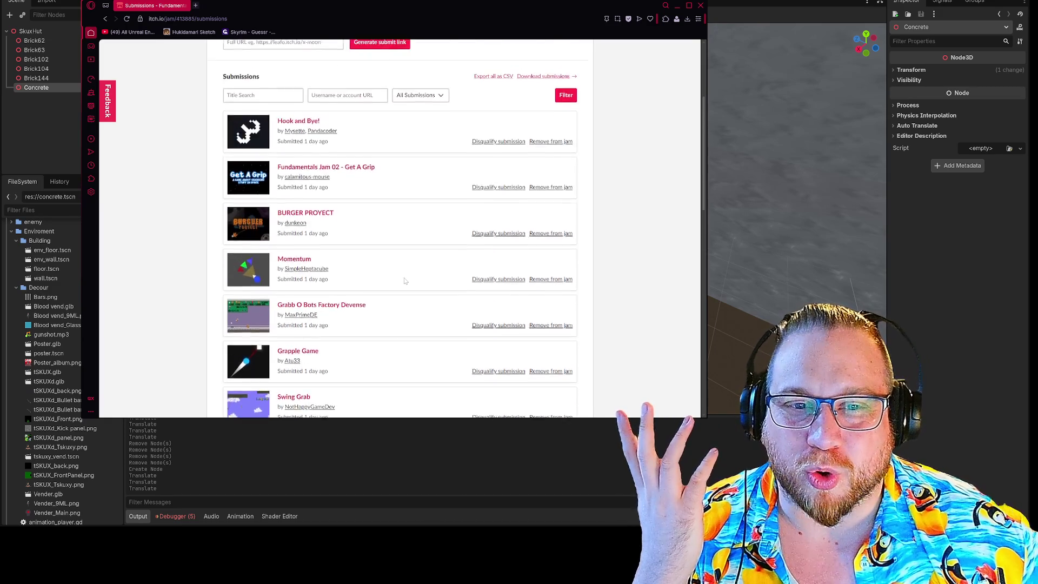
pyautogui.scroll(-10, 405, 280)
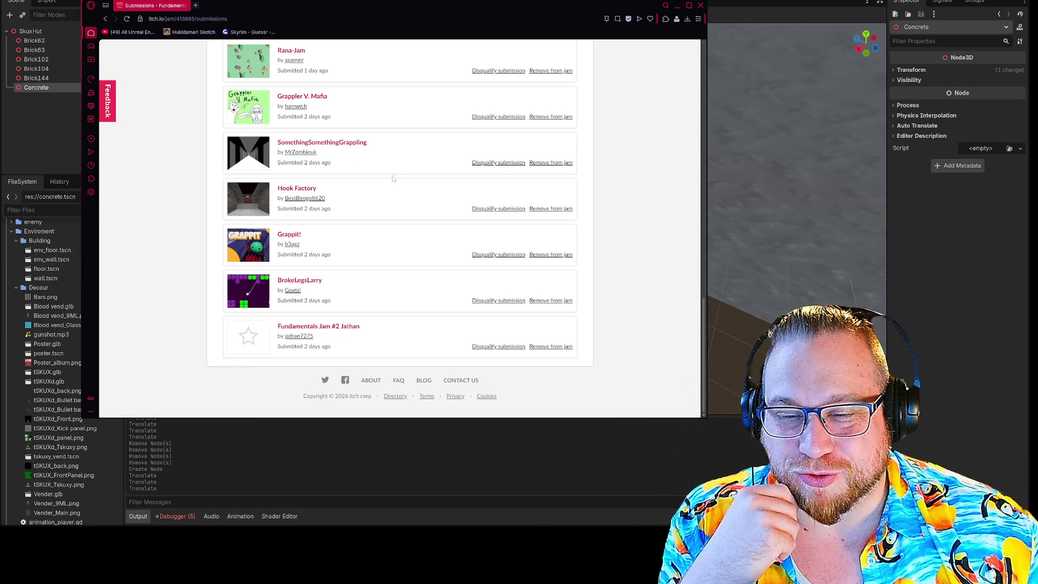
pyautogui.scroll(5, 396, 187)
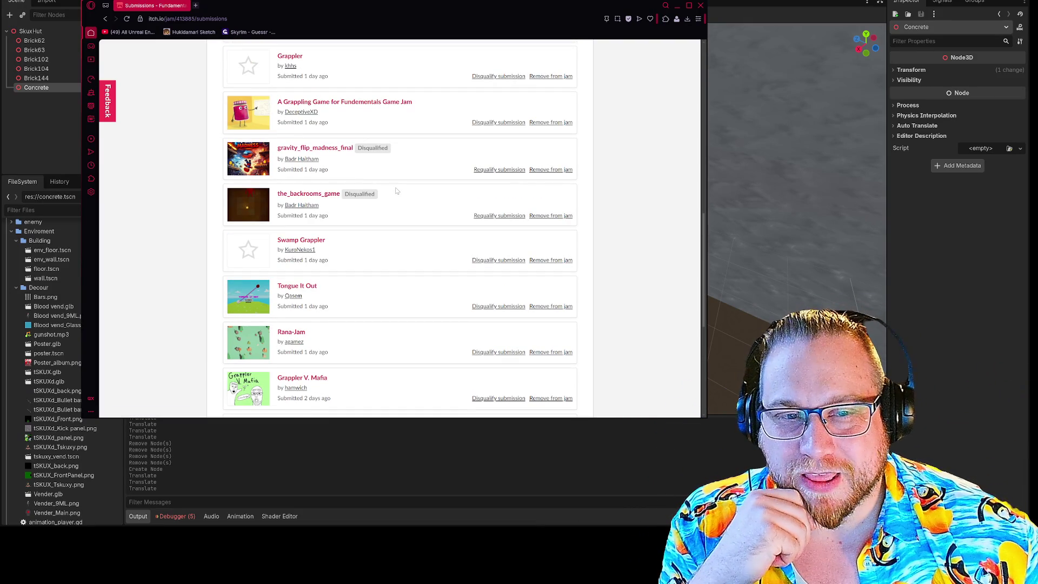
pyautogui.scroll(2, 397, 193)
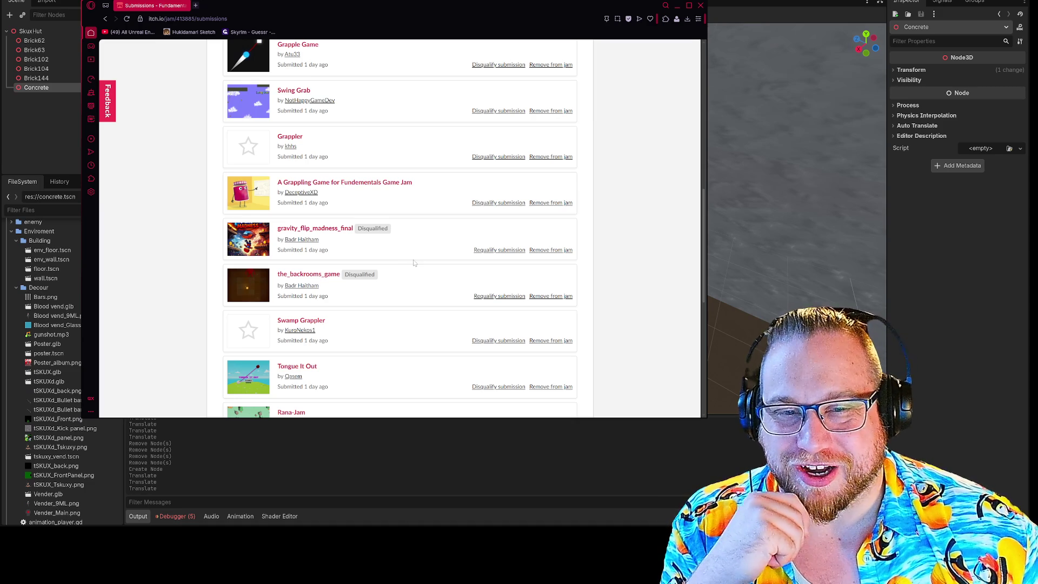
pyautogui.scroll(10, 416, 262)
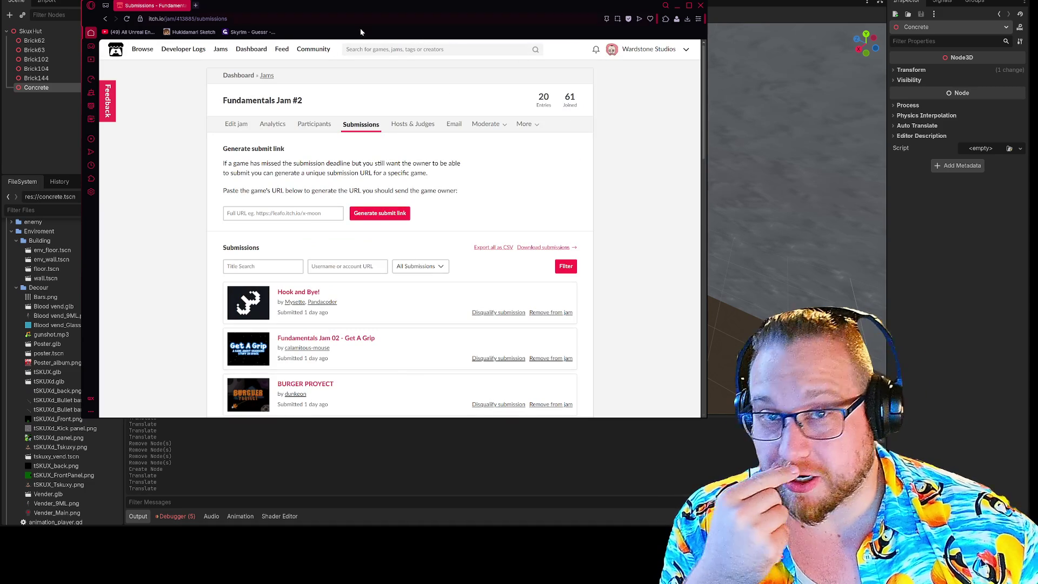
# Close the browser, drop poster.tscn onto the hut wall, and fly the camera to face it.
pyautogui.click(700, 7)
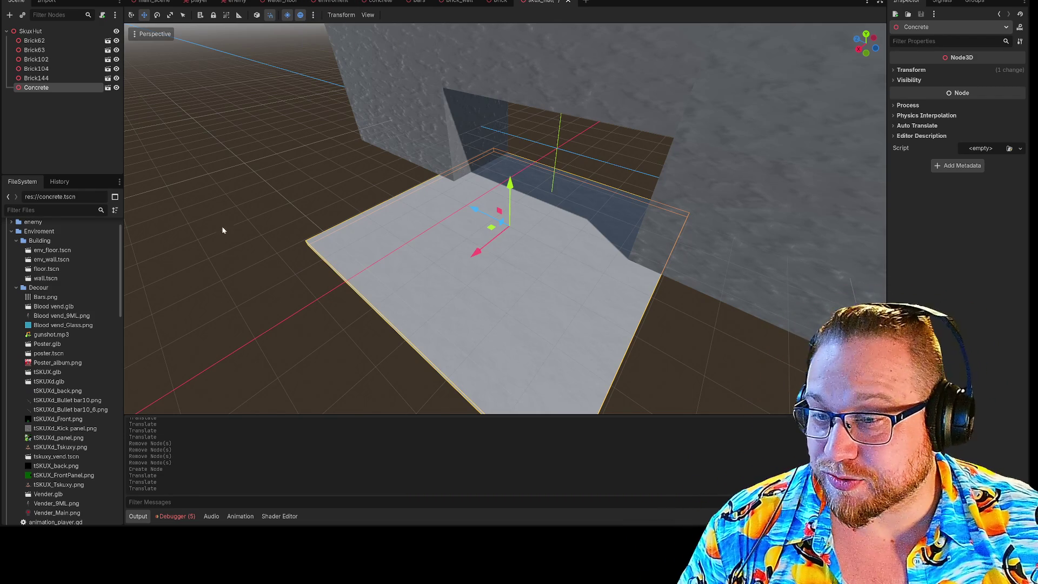
pyautogui.click(321, 140)
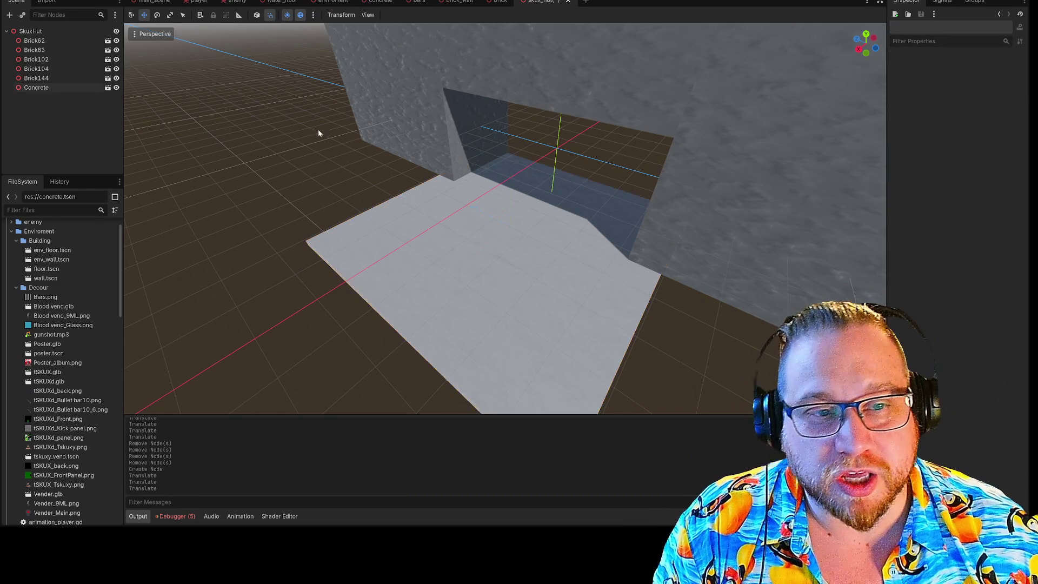
pyautogui.scroll(-6, 586, 200)
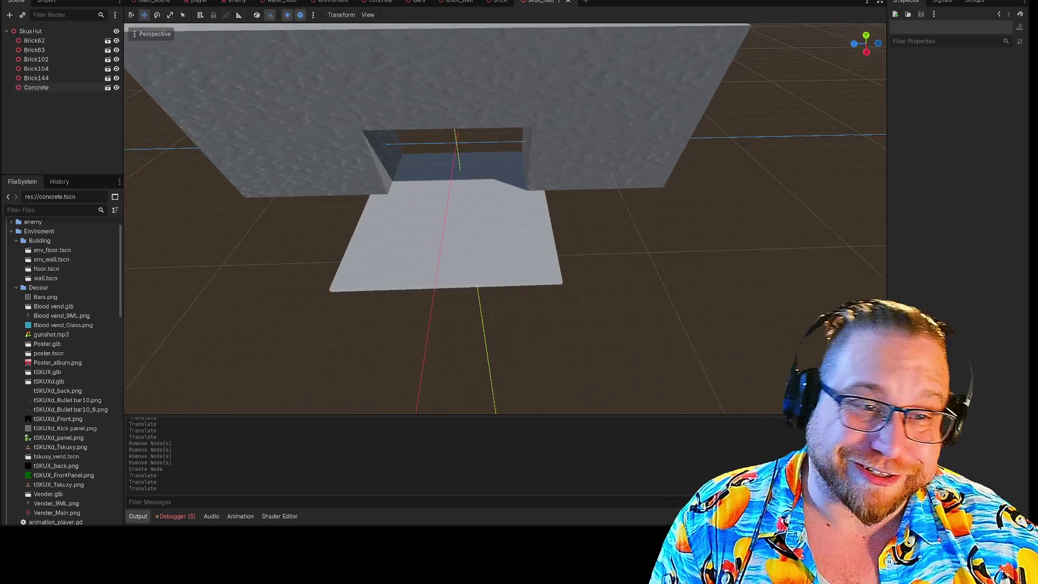
pyautogui.click(604, 212)
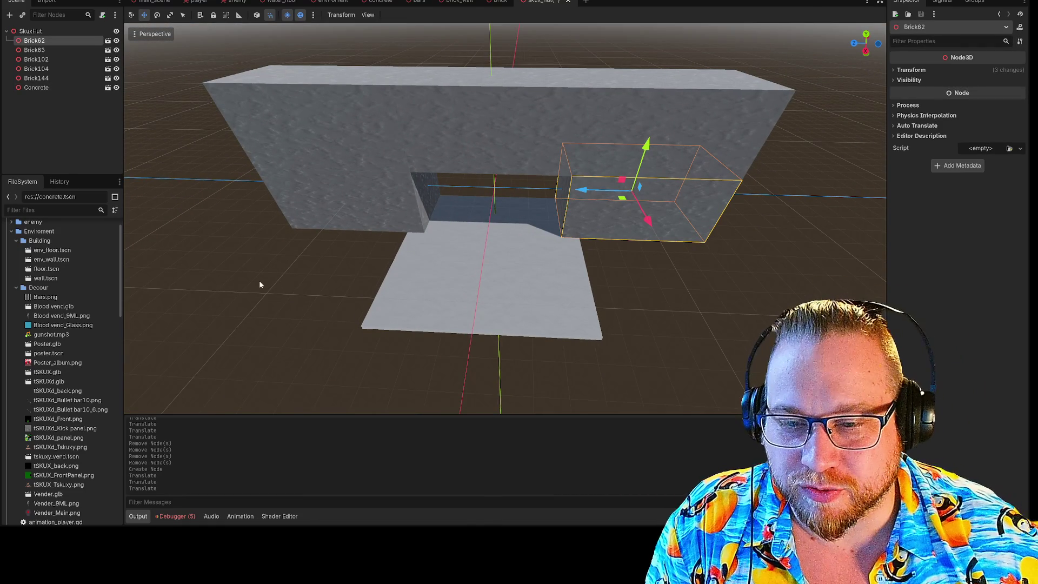
pyautogui.click(260, 284)
pyautogui.moveTo(53, 352)
pyautogui.mouseDown()
pyautogui.moveTo(343, 219)
pyautogui.moveTo(373, 138)
pyautogui.moveTo(430, 157)
pyautogui.moveTo(381, 158)
pyautogui.mouseUp()
pyautogui.click(313, 275)
pyautogui.moveTo(505, 218)
pyautogui.mouseDown()
pyautogui.moveTo(487, 228)
pyautogui.moveTo(476, 214)
pyautogui.moveTo(476, 162)
pyautogui.moveTo(476, 227)
pyautogui.moveTo(468, 214)
pyautogui.mouseUp()
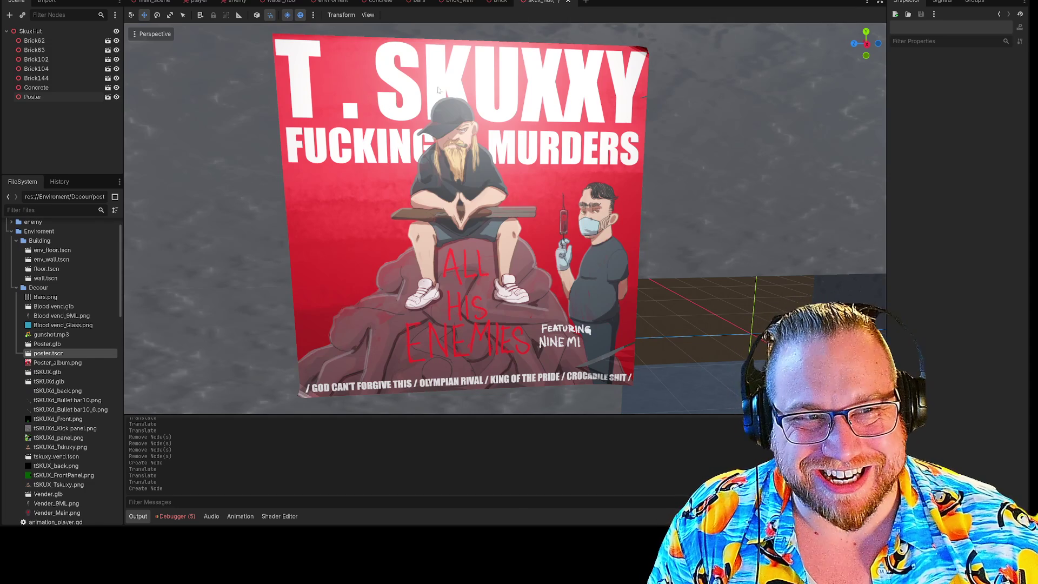
pyautogui.moveTo(424, 230); pyautogui.dragTo(472, 182)
pyautogui.click(478, 184)
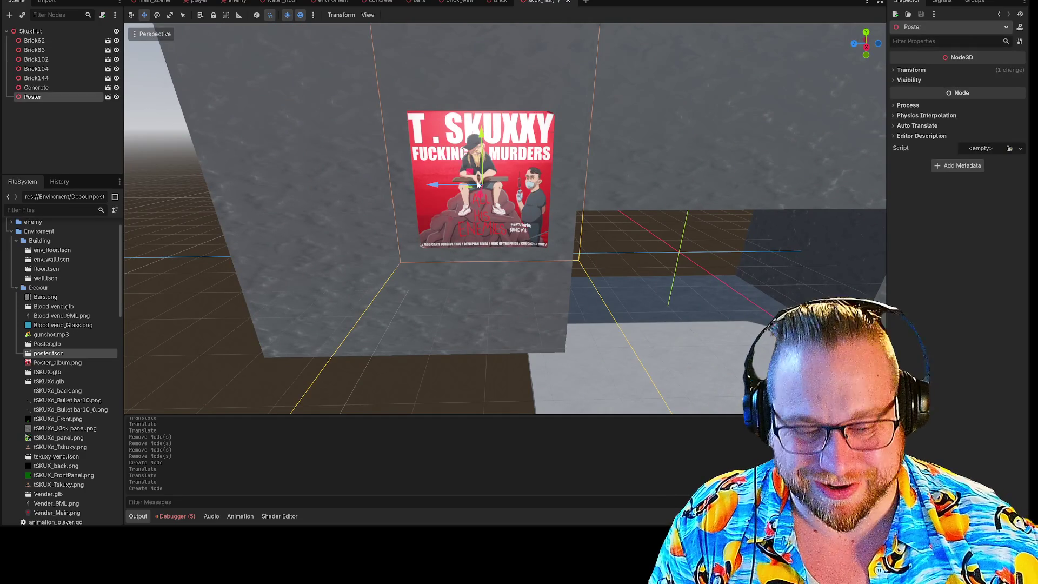
pyautogui.press('Delete')
pyautogui.click(492, 266)
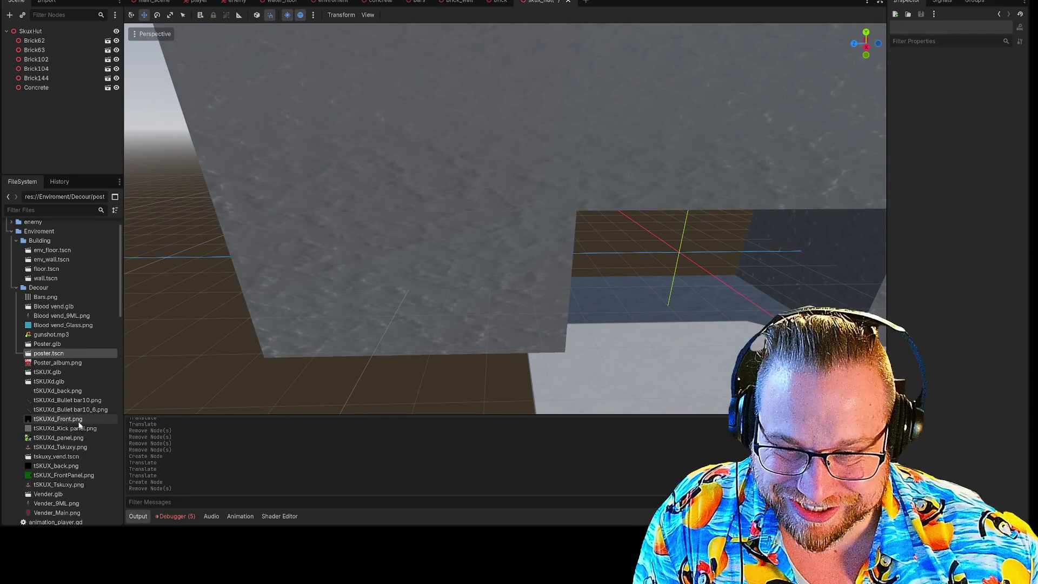
pyautogui.scroll(-3, 71, 412)
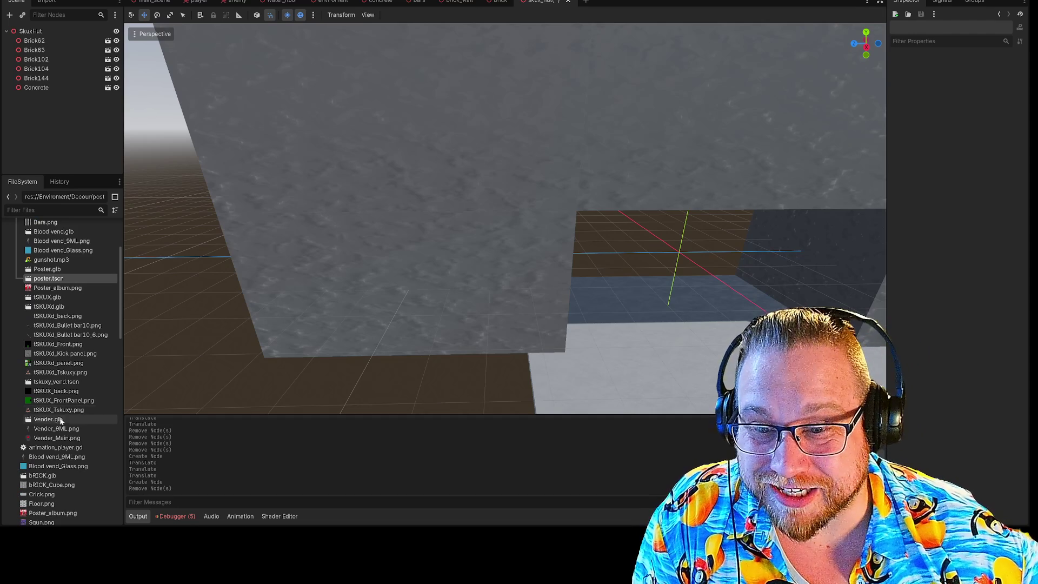
pyautogui.moveTo(48, 419)
pyautogui.mouseDown()
pyautogui.moveTo(549, 400)
pyautogui.moveTo(657, 384)
pyautogui.moveTo(587, 376)
pyautogui.mouseUp()
# Frame the red Vender, then add the BUY BLOOD? VendorHealth vendor and lower it onto the floor.
pyautogui.press('f')
pyautogui.click(447, 329)
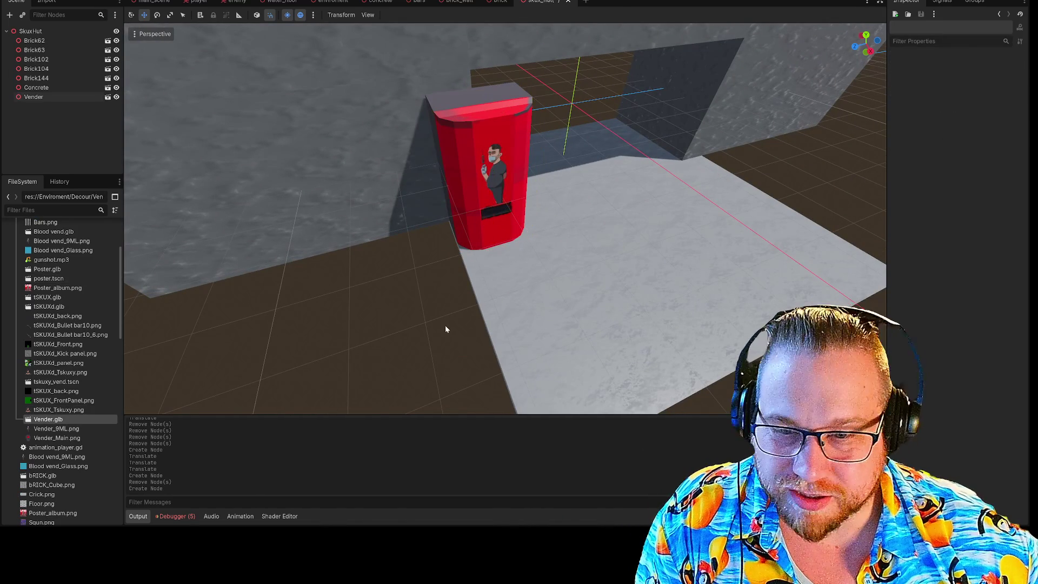
pyautogui.scroll(-6, 79, 388)
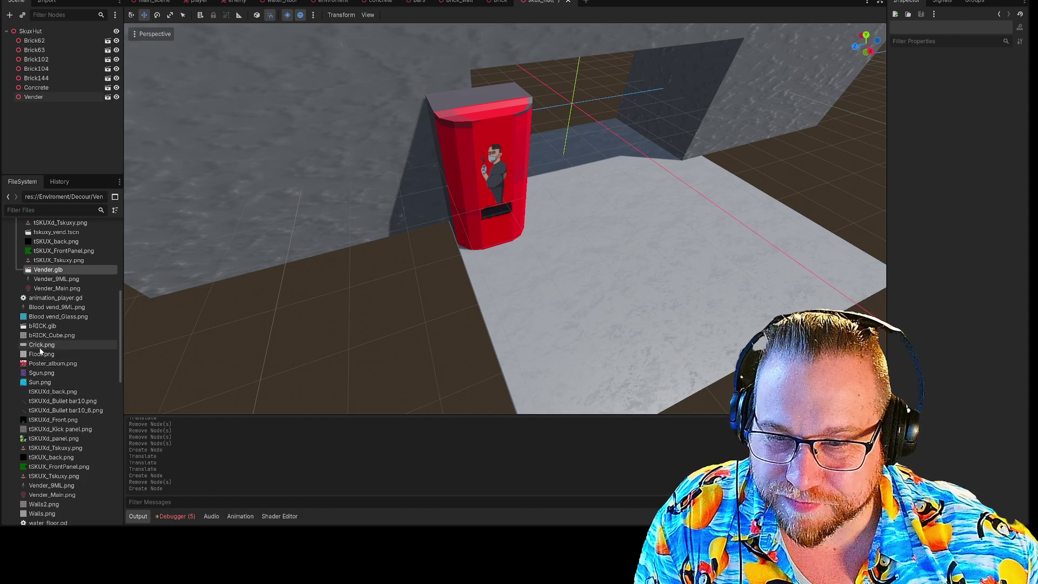
pyautogui.scroll(-10, 46, 432)
pyautogui.scroll(-4, 49, 497)
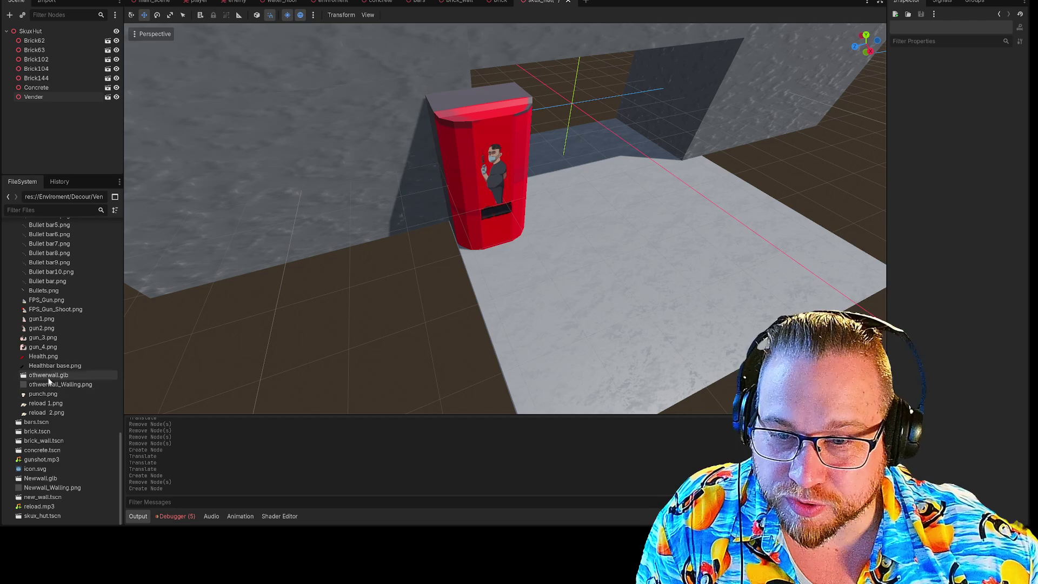
pyautogui.scroll(3, 48, 394)
pyautogui.scroll(7, 48, 394)
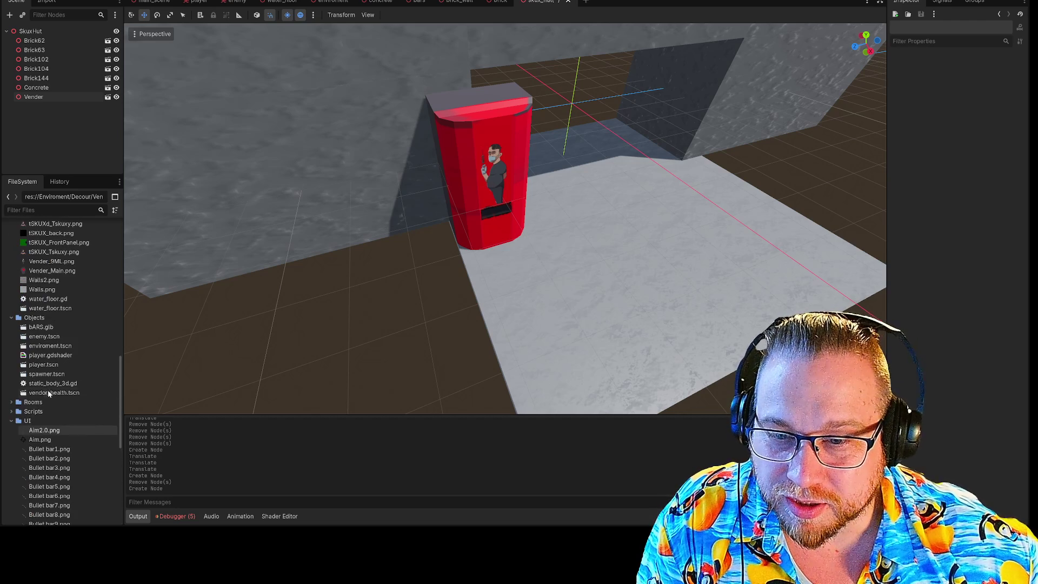
pyautogui.moveTo(46, 395)
pyautogui.mouseDown()
pyautogui.moveTo(470, 343)
pyautogui.moveTo(612, 271)
pyautogui.moveTo(592, 279)
pyautogui.mouseUp()
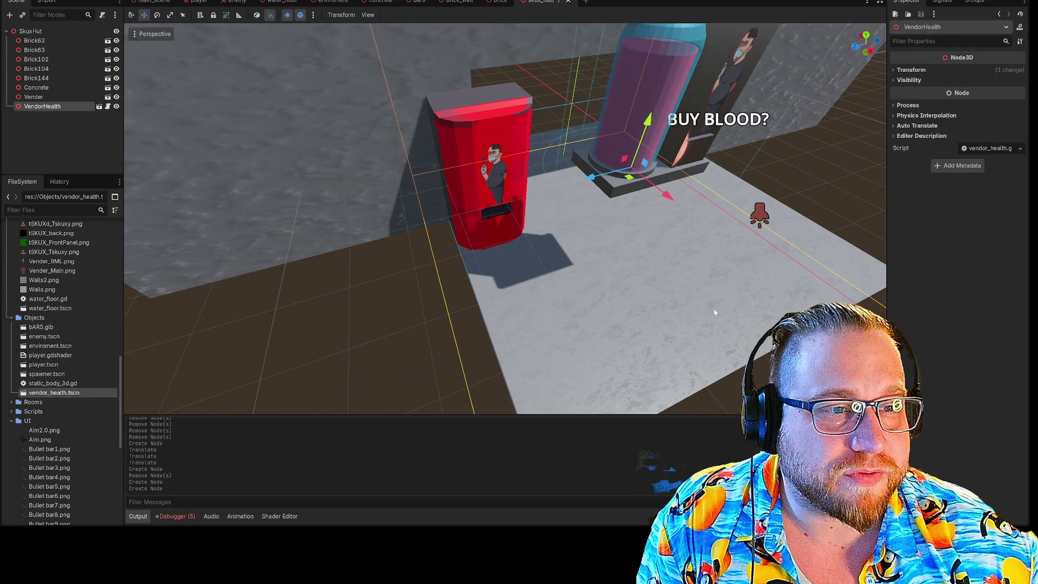
pyautogui.moveTo(647, 120)
pyautogui.mouseDown()
pyautogui.moveTo(636, 210)
pyautogui.moveTo(643, 187)
pyautogui.mouseUp()
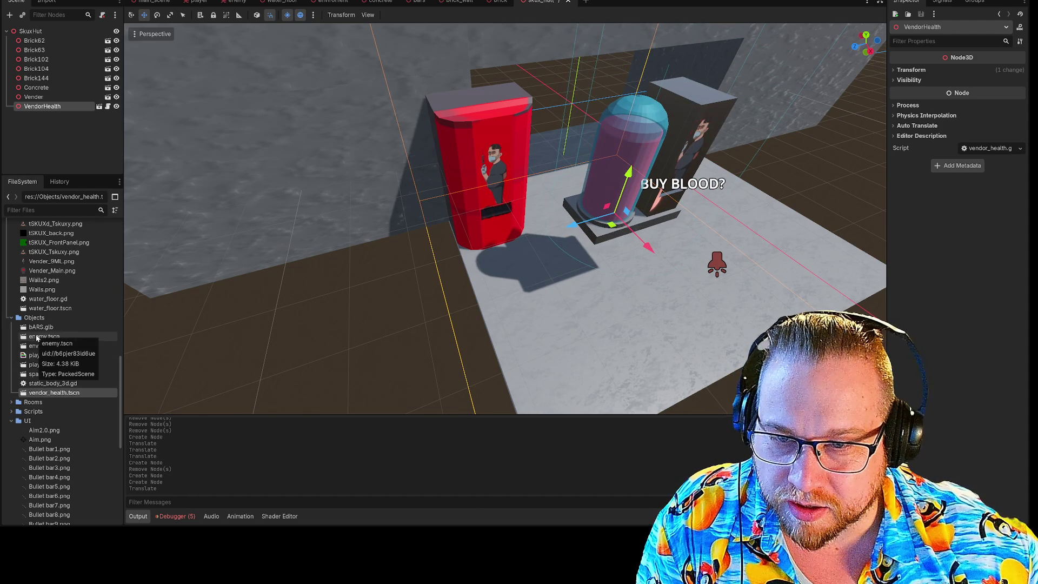
# Delete an accidental Vender2 copy and drop the tskuxy vending machine beside the blood vendor.
pyautogui.scroll(2, 48, 360)
pyautogui.scroll(2, 50, 361)
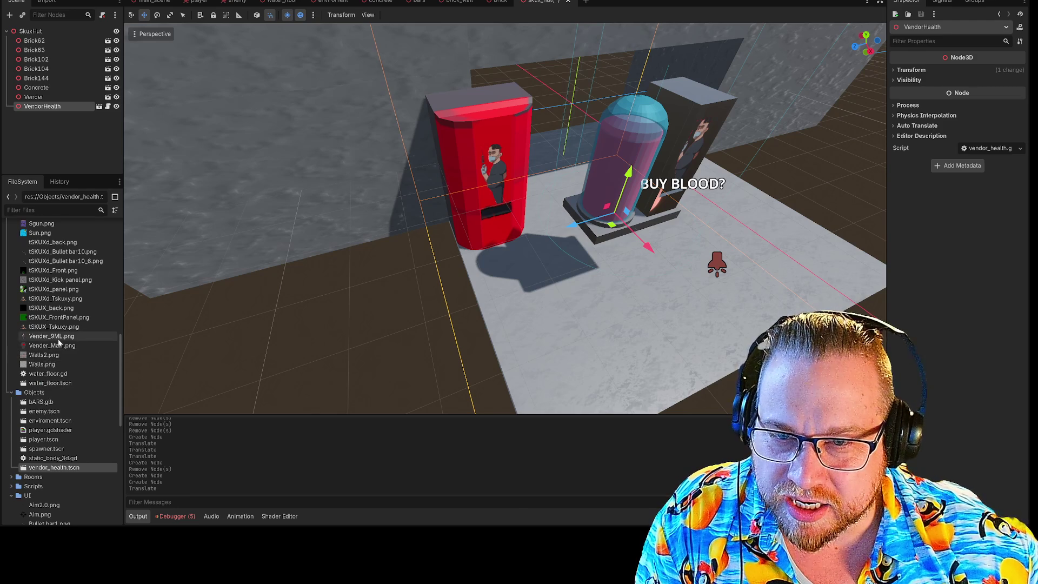
pyautogui.scroll(2, 59, 342)
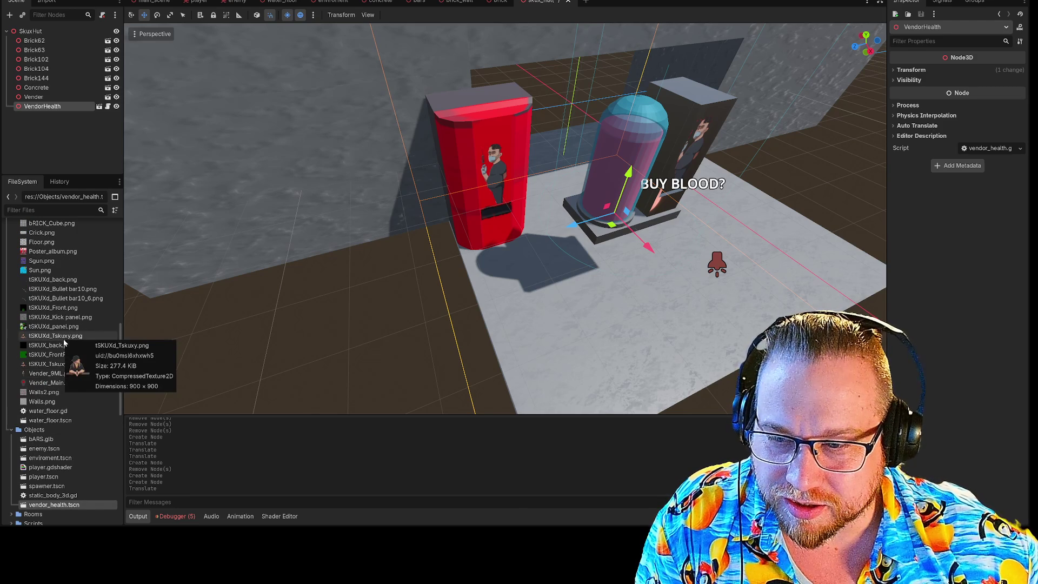
pyautogui.scroll(2, 64, 343)
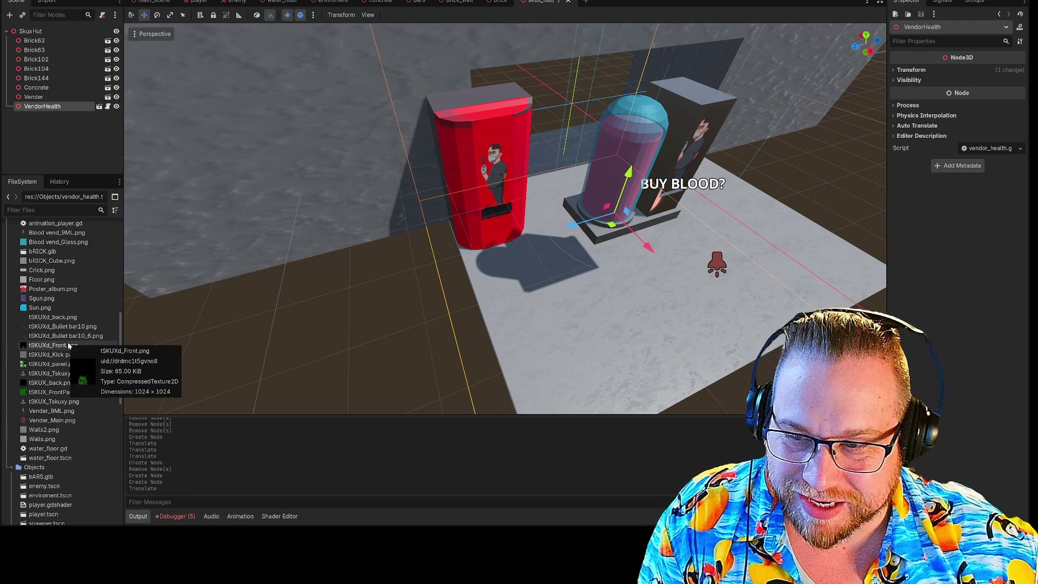
pyautogui.scroll(2, 66, 392)
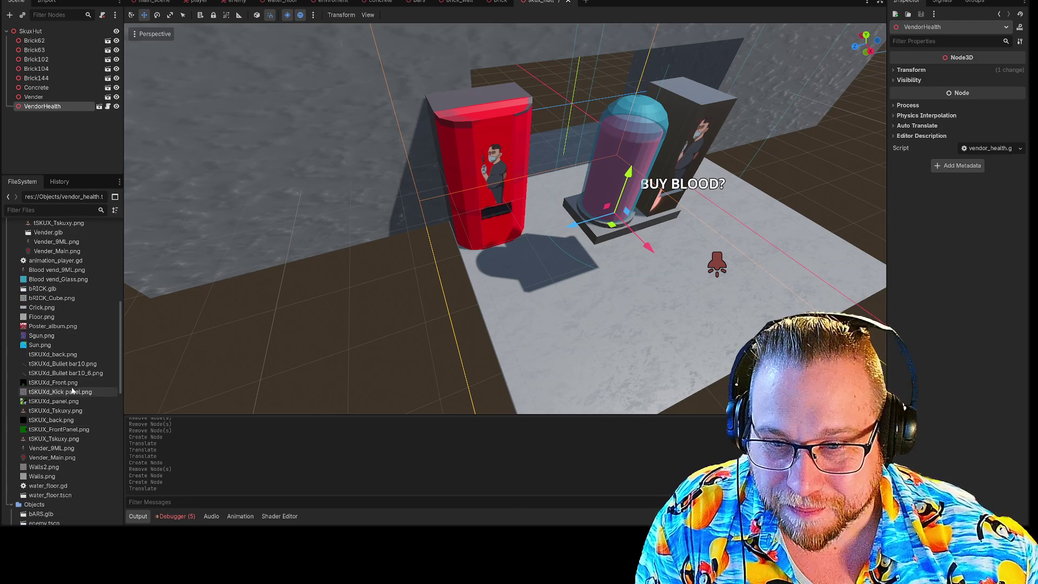
pyautogui.scroll(2, 70, 338)
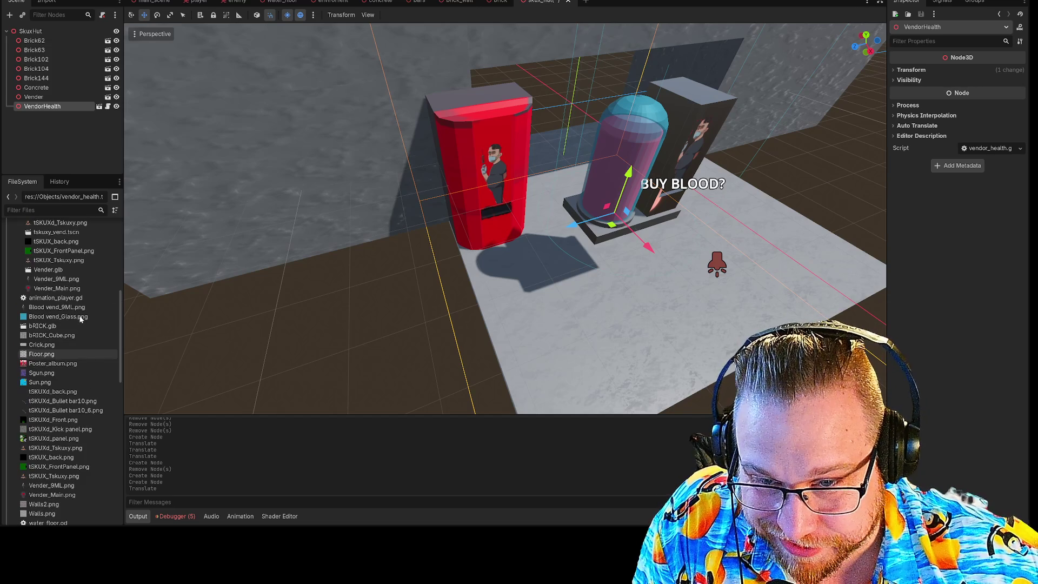
pyautogui.moveTo(48, 270)
pyautogui.mouseDown()
pyautogui.moveTo(534, 296)
pyautogui.moveTo(515, 254)
pyautogui.mouseUp()
pyautogui.press('Delete')
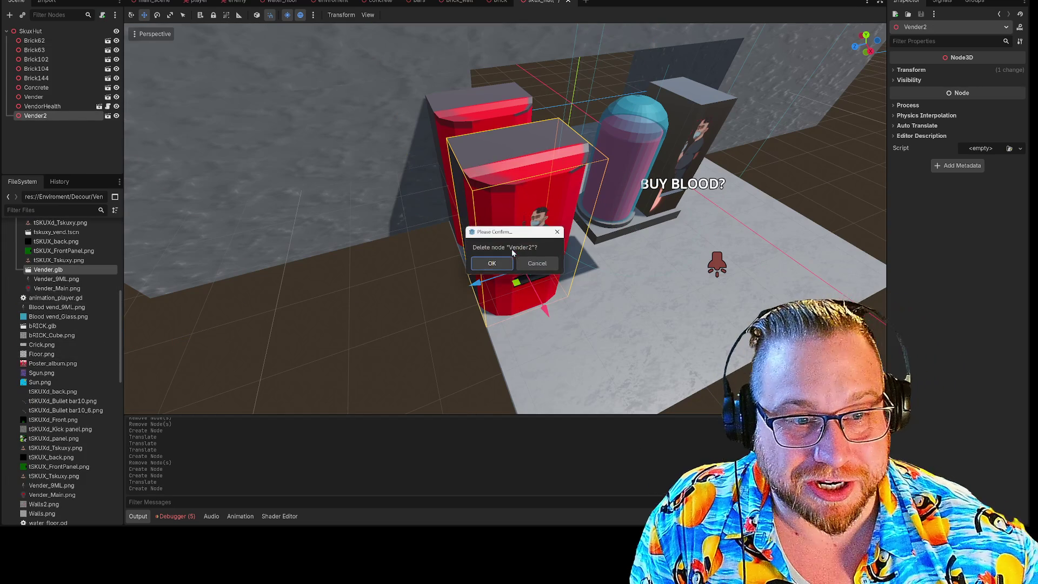
pyautogui.click(491, 264)
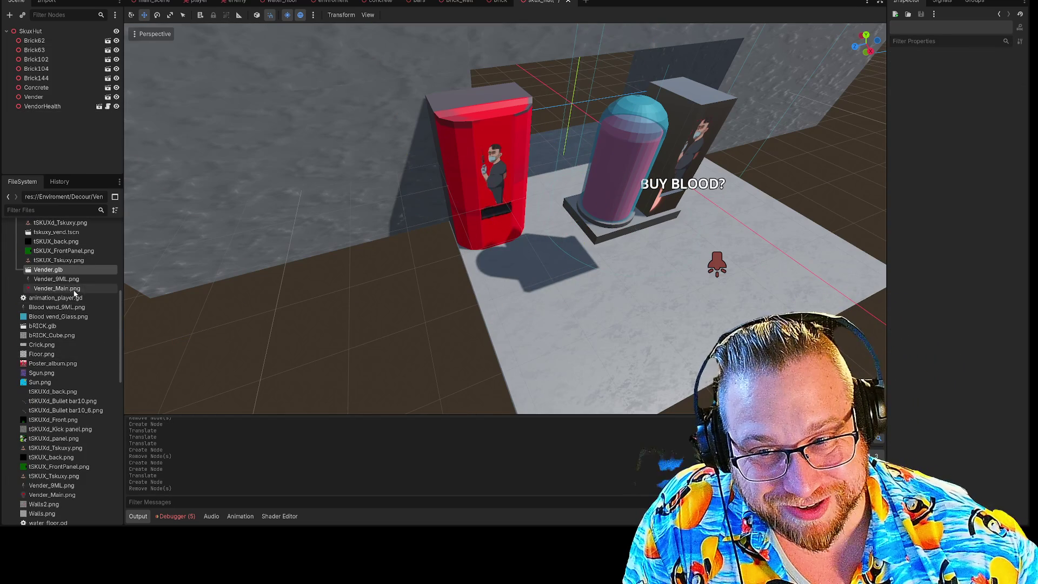
pyautogui.scroll(4, 78, 293)
pyautogui.moveTo(54, 306)
pyautogui.mouseDown()
pyautogui.moveTo(352, 308)
pyautogui.moveTo(683, 249)
pyautogui.moveTo(797, 240)
pyautogui.mouseUp()
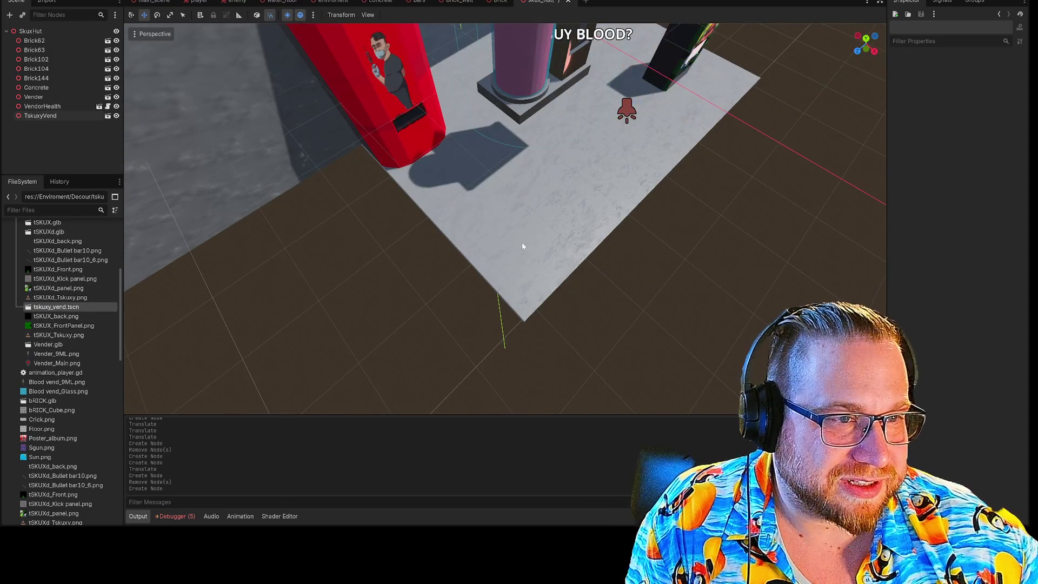
# Fly the view past the BUY BLOOD? sign and the red vending machine's front for a close look.
pyautogui.press('w')
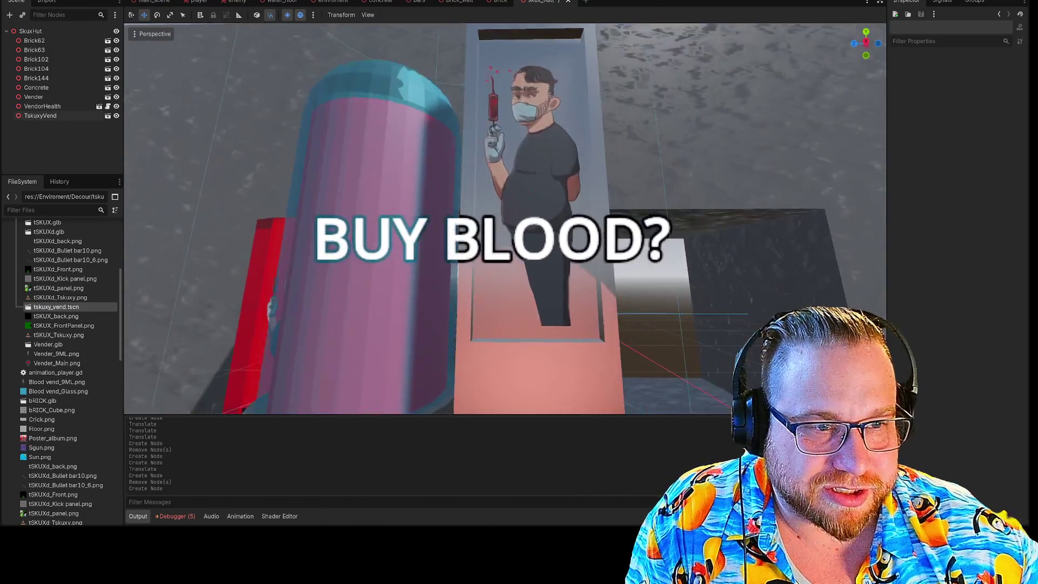
pyautogui.press('w')
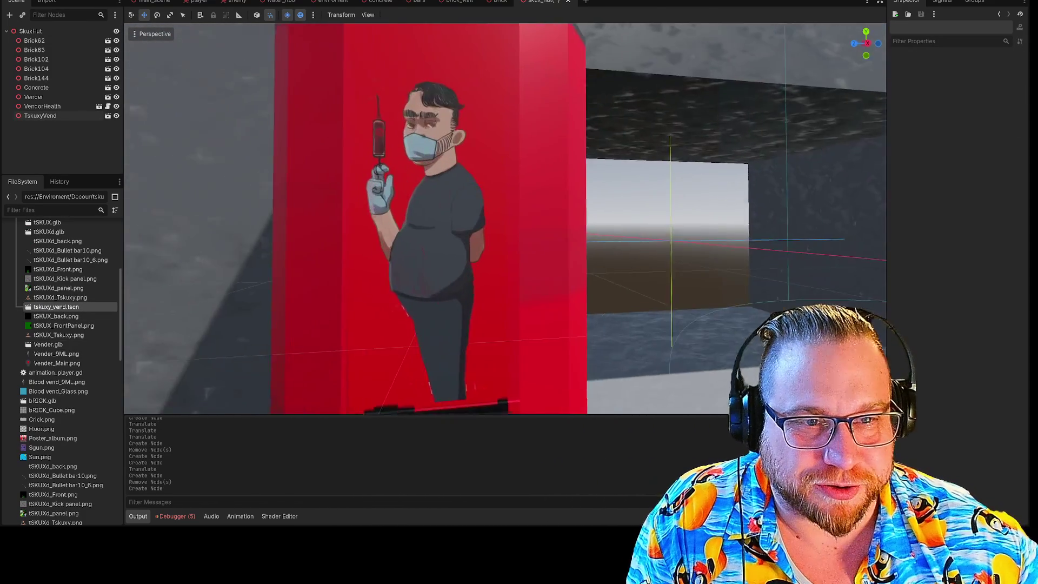
pyautogui.press('s')
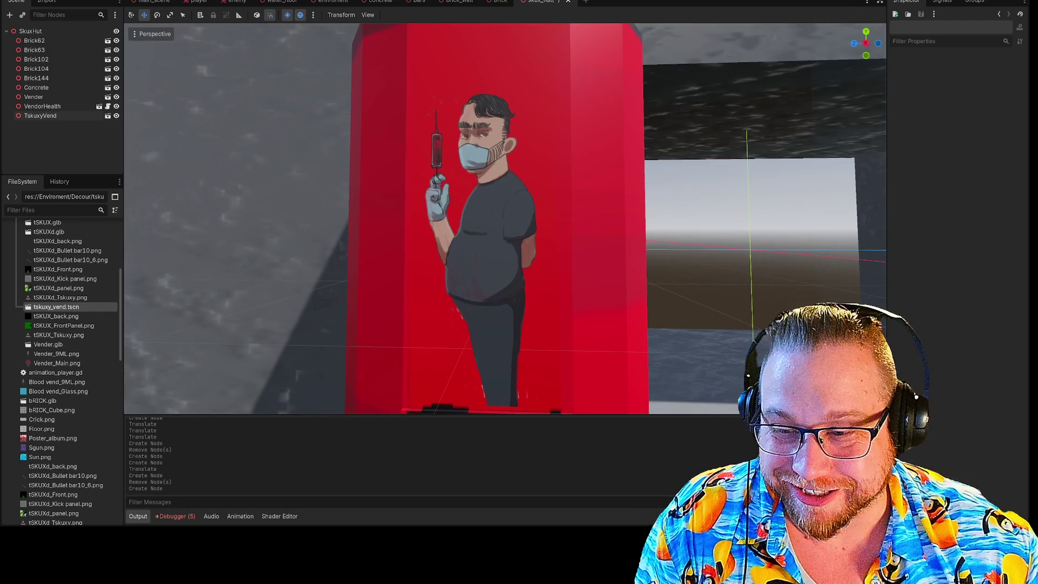
pyautogui.press('w')
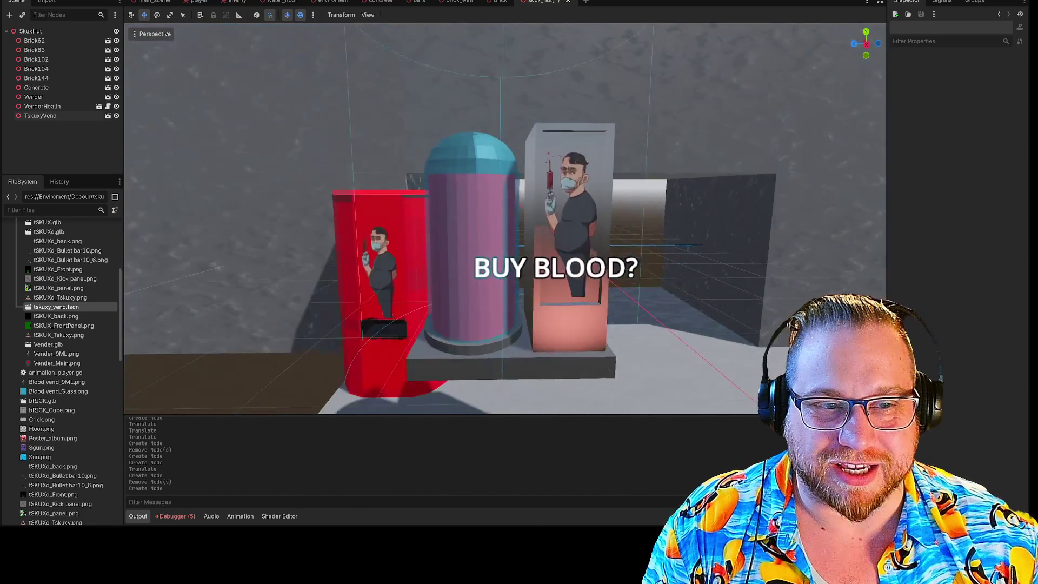
# Select VendorHealth and check its Script options without changing anything.
pyautogui.click(382, 177)
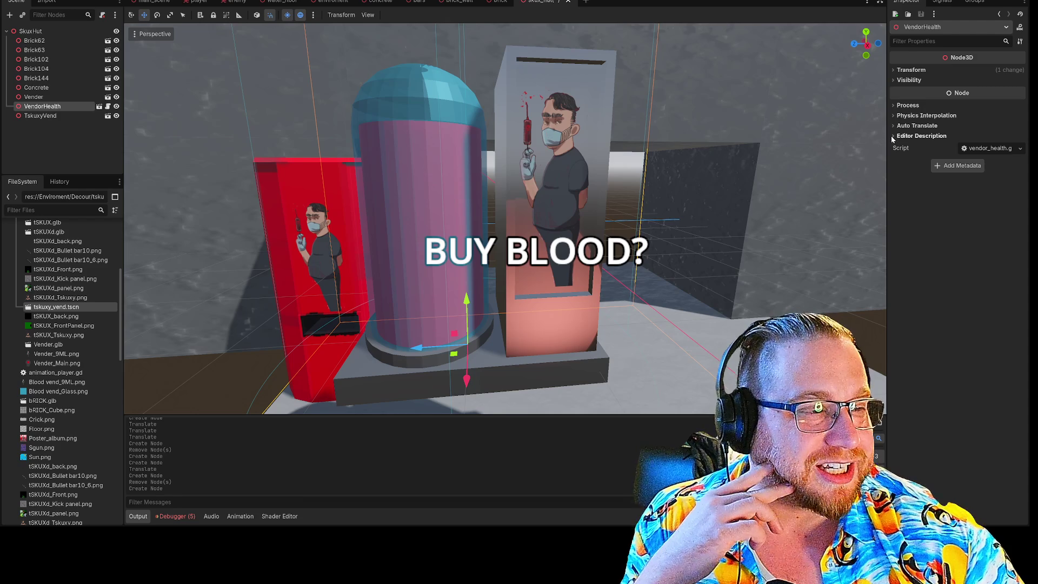
pyautogui.click(1020, 149)
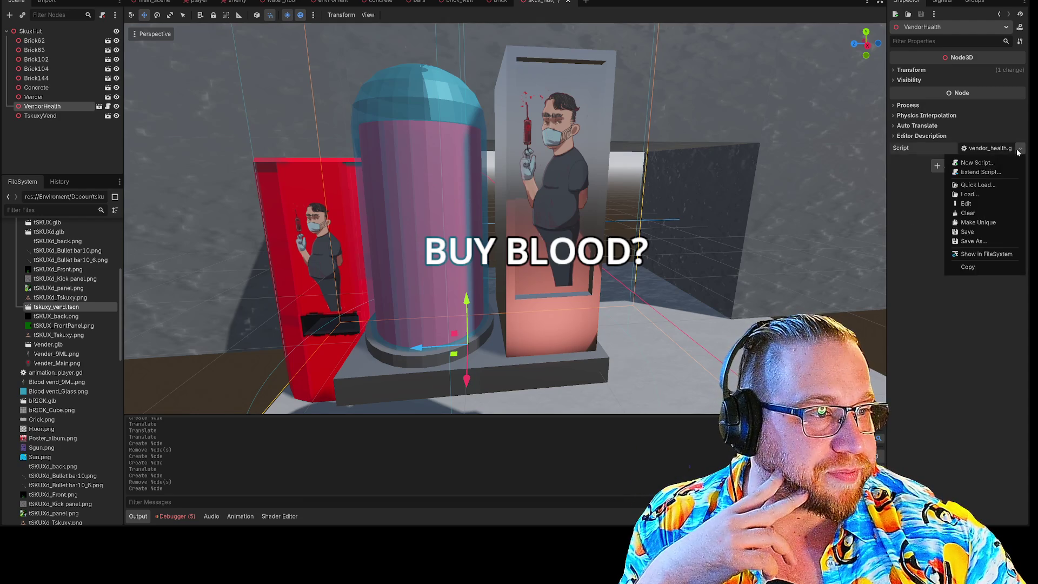
pyautogui.click(922, 136)
# Expand and collapse the Editor Description, Auto Translate and Process sections, then switch to Steam.
pyautogui.click(921, 136)
pyautogui.click(921, 136)
pyautogui.click(893, 126)
pyautogui.click(892, 127)
pyautogui.click(893, 107)
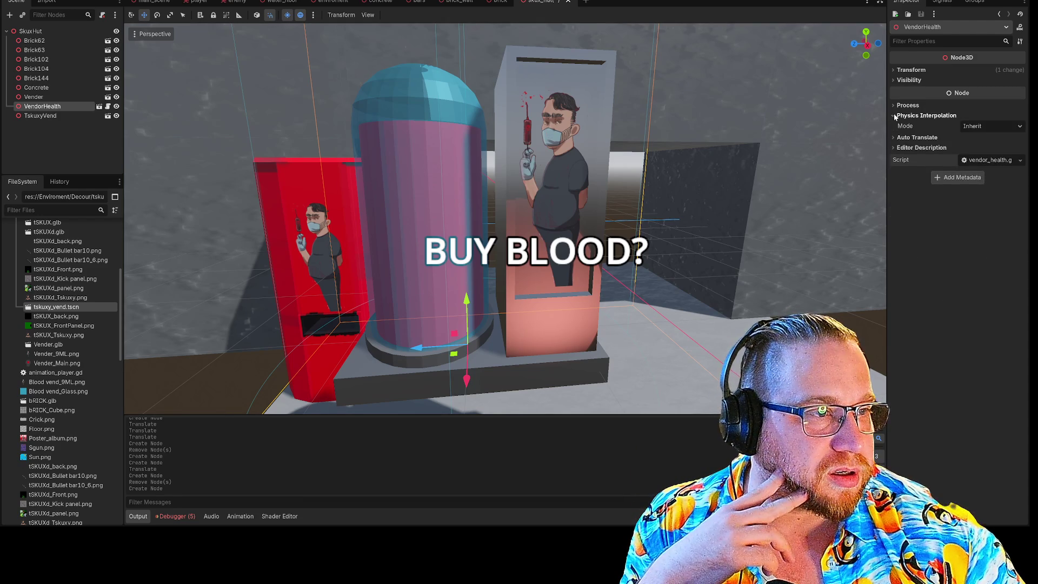
pyautogui.click(893, 106)
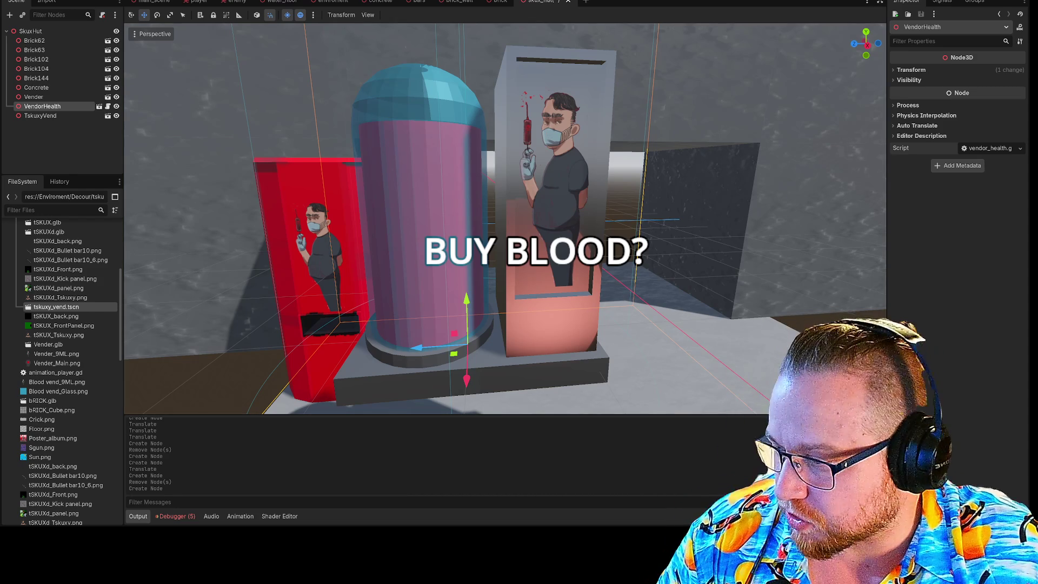
pyautogui.hotkey('alt', 'Tab')
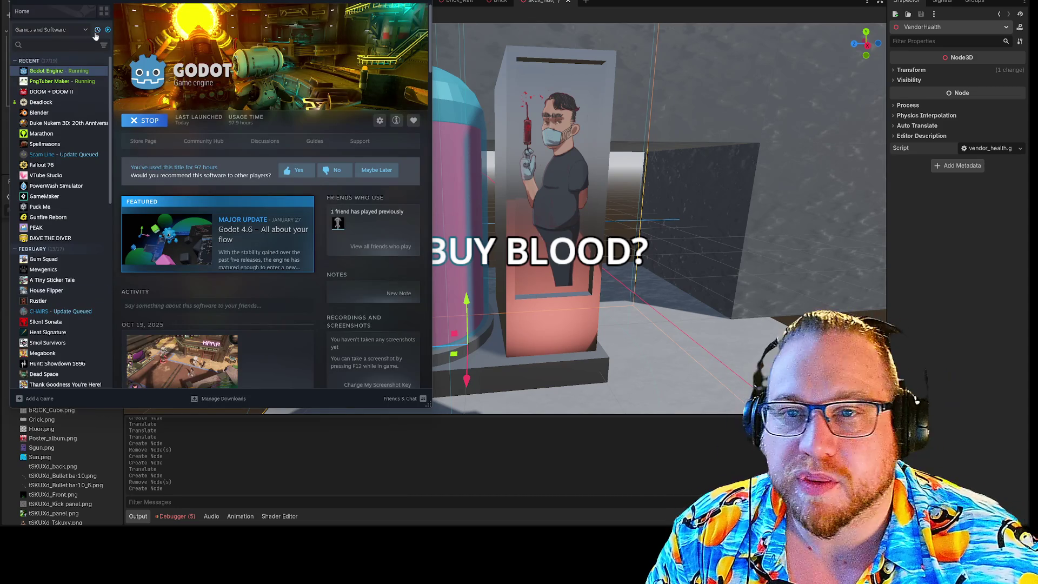
# Launch Blender from the Steam library and move its window to the top of the screen.
pyautogui.click(47, 113)
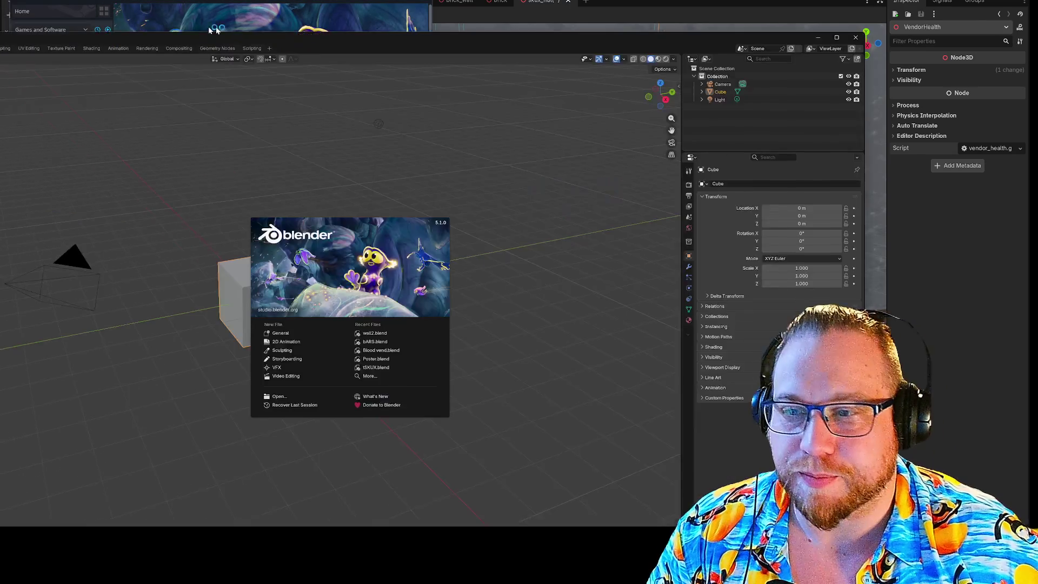
pyautogui.moveTo(211, 30)
pyautogui.mouseDown()
pyautogui.moveTo(464, 35)
pyautogui.moveTo(447, 21)
pyautogui.moveTo(384, 25)
pyautogui.moveTo(391, 13)
pyautogui.moveTo(373, 7)
pyautogui.moveTo(353, 22)
pyautogui.moveTo(350, 2)
pyautogui.mouseUp()
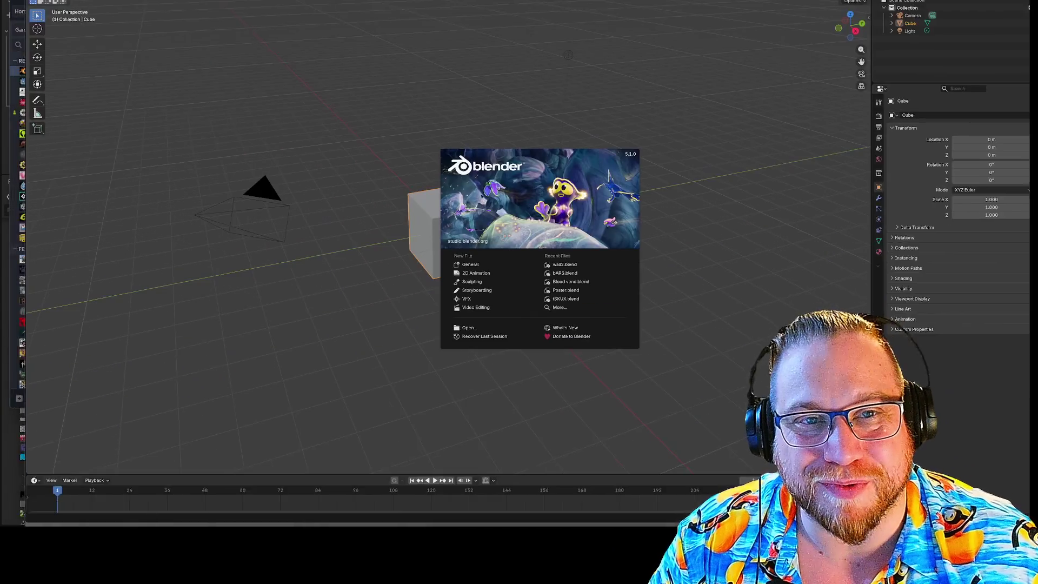
# Dismiss the splash and delete the default camera, cube and light.
pyautogui.click(343, 134)
pyautogui.press('a')
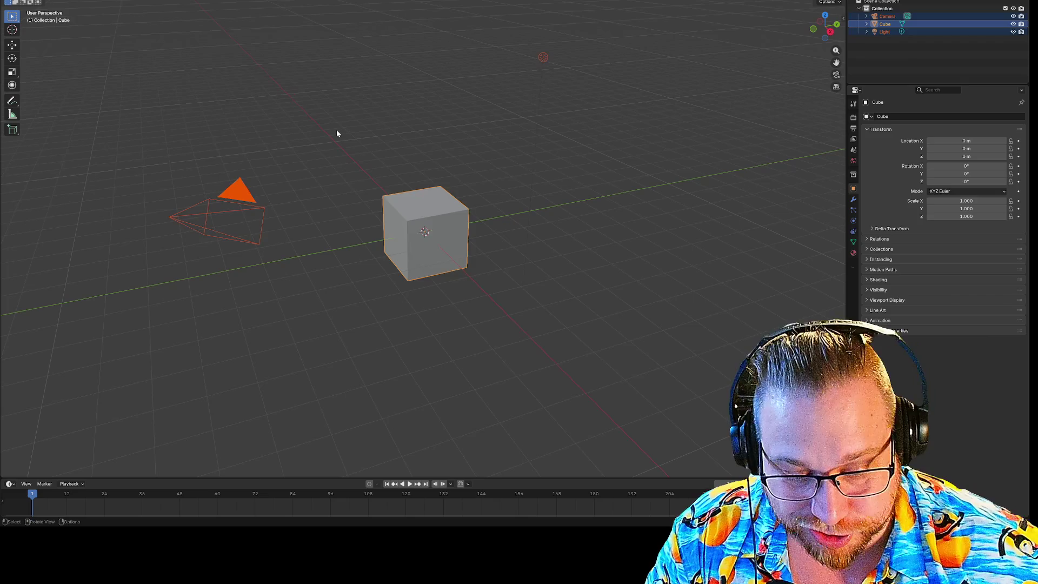
pyautogui.press('Delete')
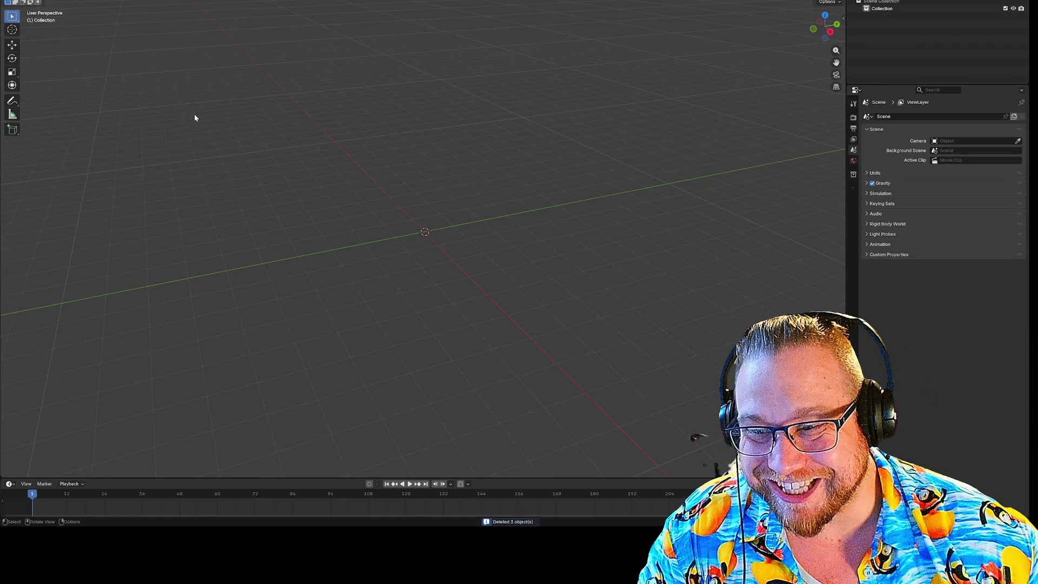
# Open Blood vend.blend from recent files, discarding the empty scene.
pyautogui.click(22, 1)
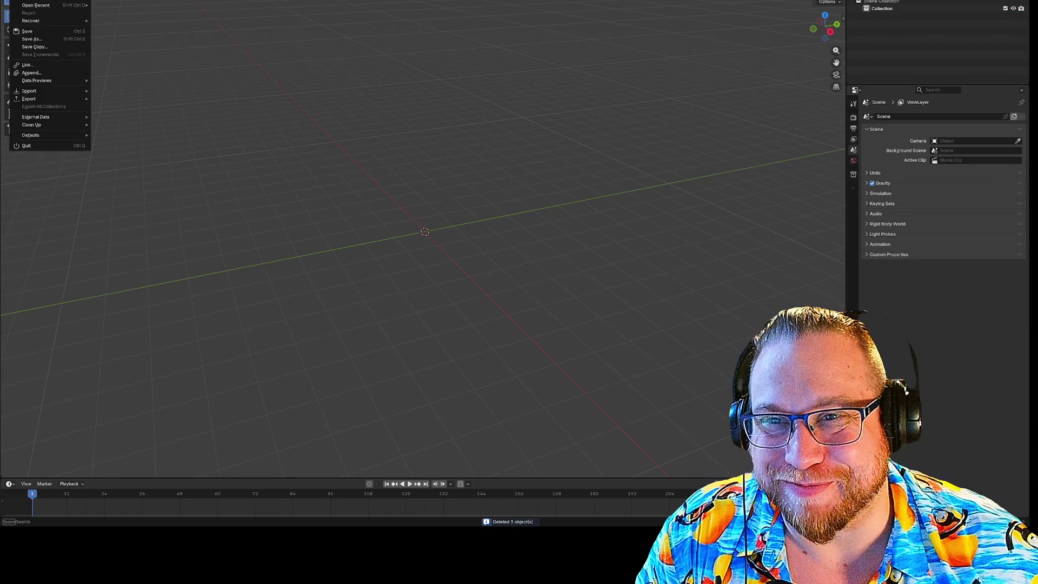
pyautogui.moveTo(35, 5)
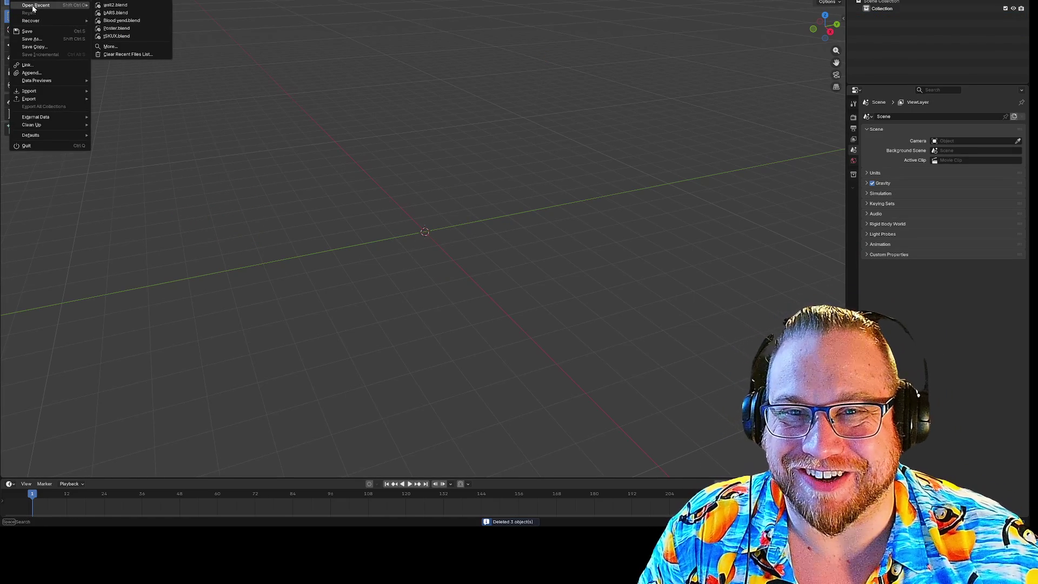
pyautogui.click(141, 21)
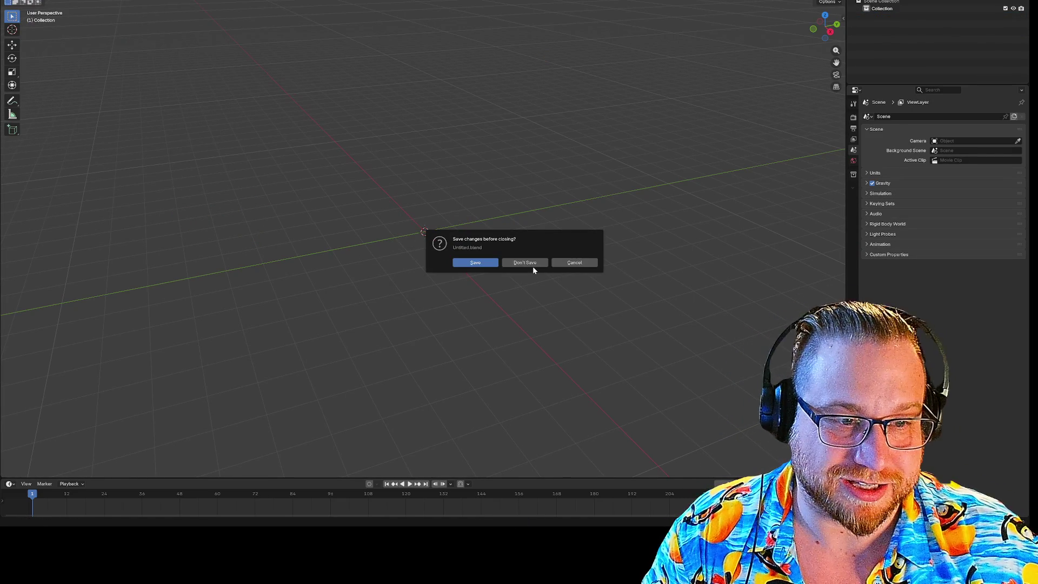
pyautogui.click(533, 266)
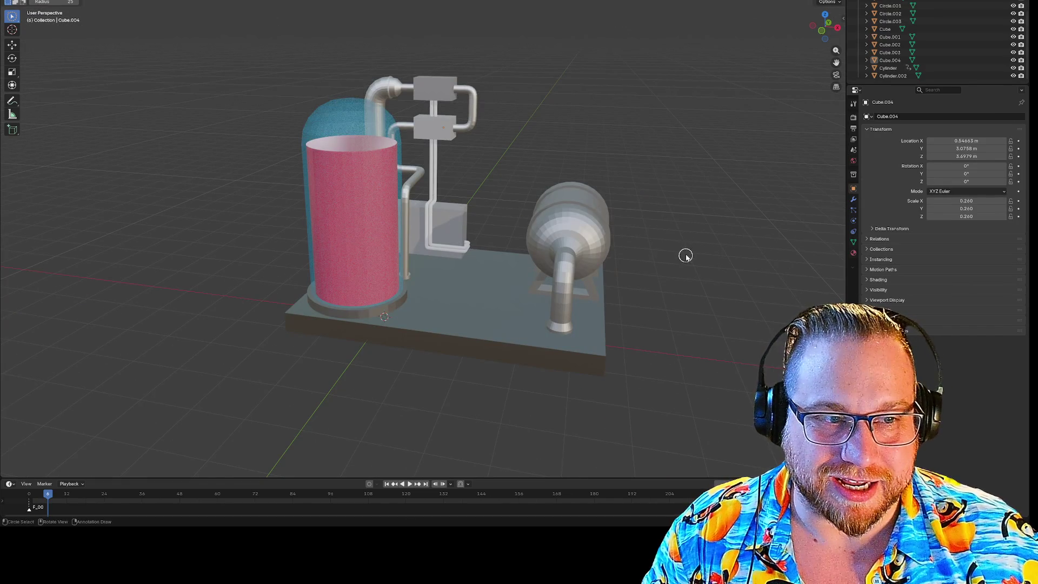
# Export the model as glTF 2.0 named Blood vendmk2.glb, then quit Blender without saving.
pyautogui.click(21, 1)
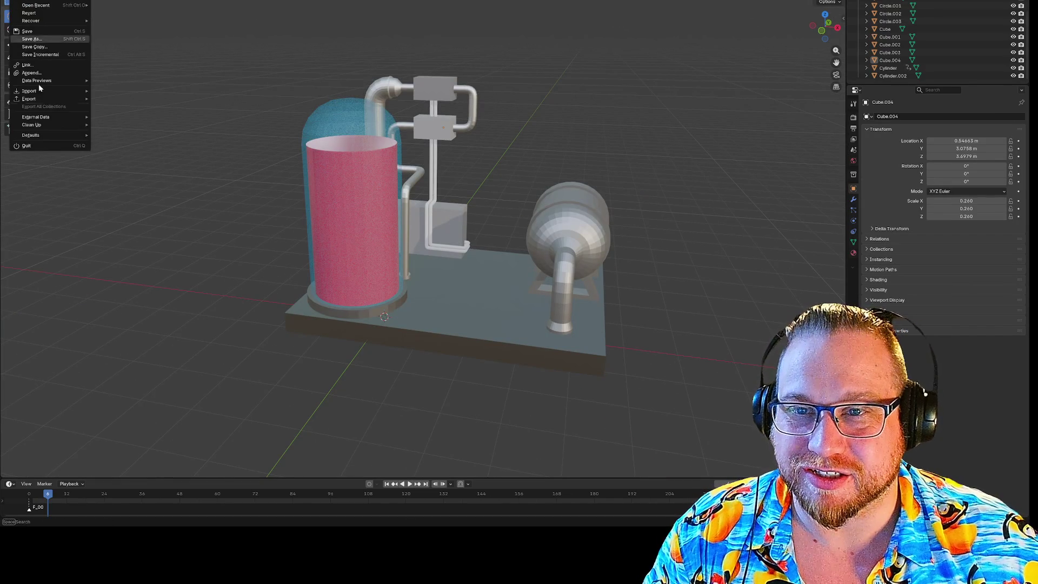
pyautogui.moveTo(30, 99)
pyautogui.click(126, 171)
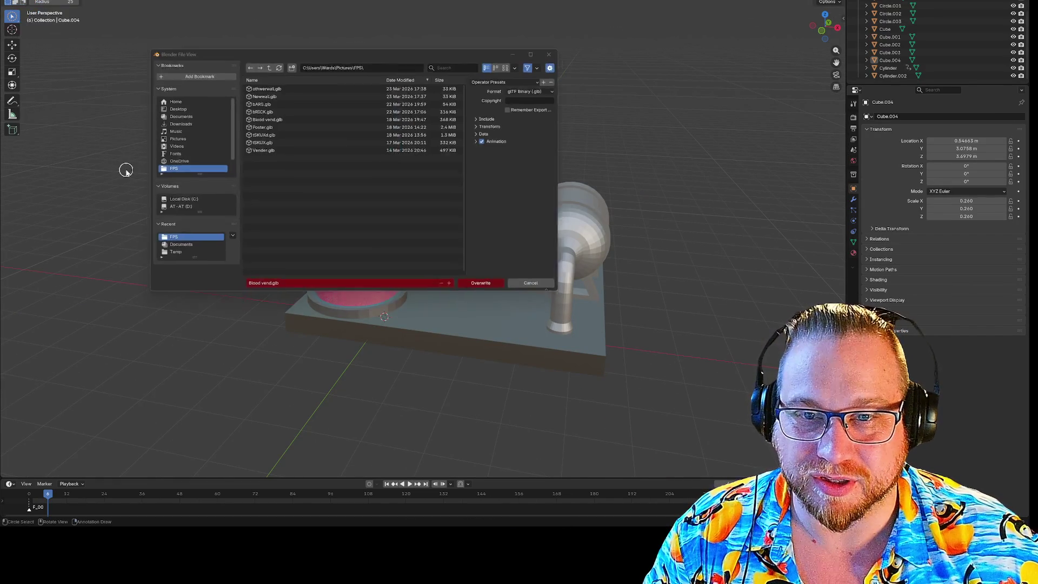
pyautogui.click(291, 288)
pyautogui.click(268, 289)
pyautogui.write('ma')
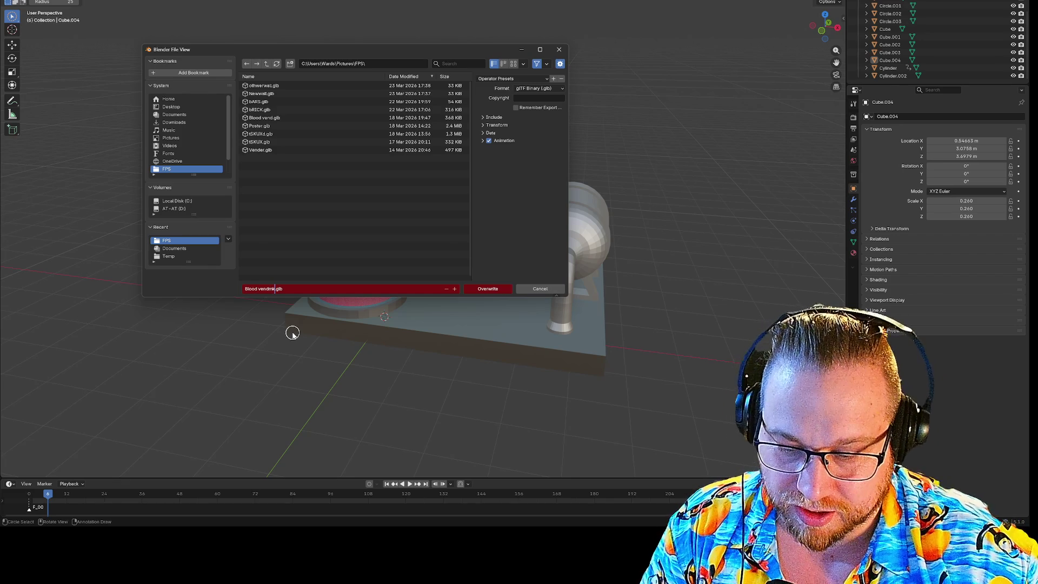
pyautogui.write('2')
pyautogui.press('Return')
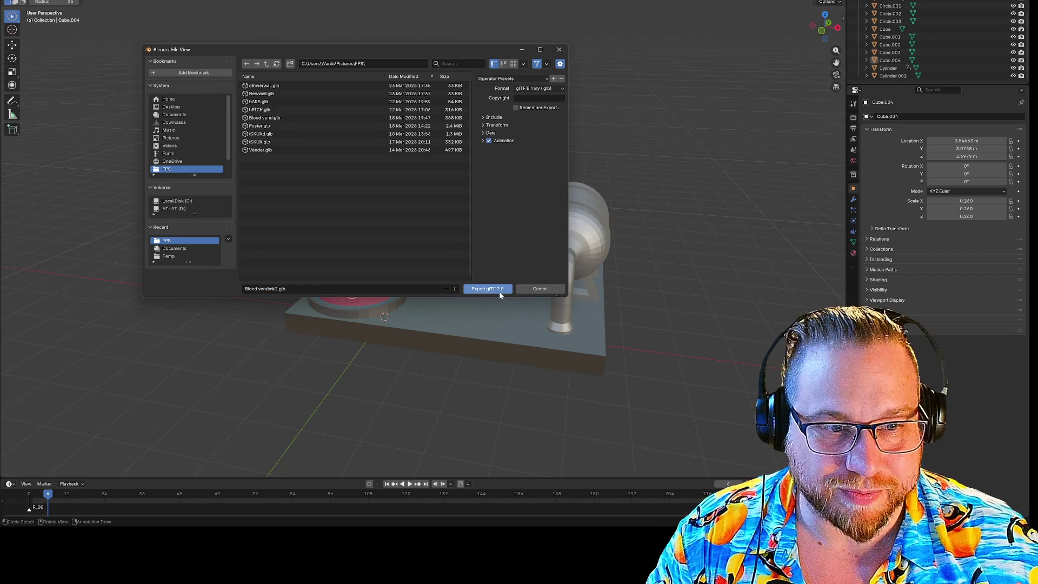
pyautogui.click(495, 290)
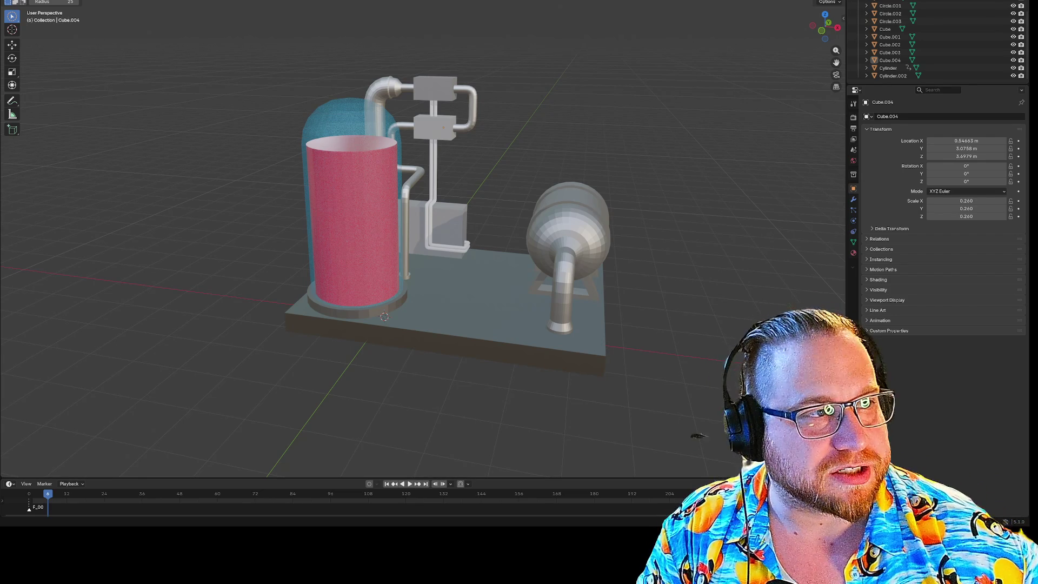
pyautogui.hotkey('ctrl', 'q')
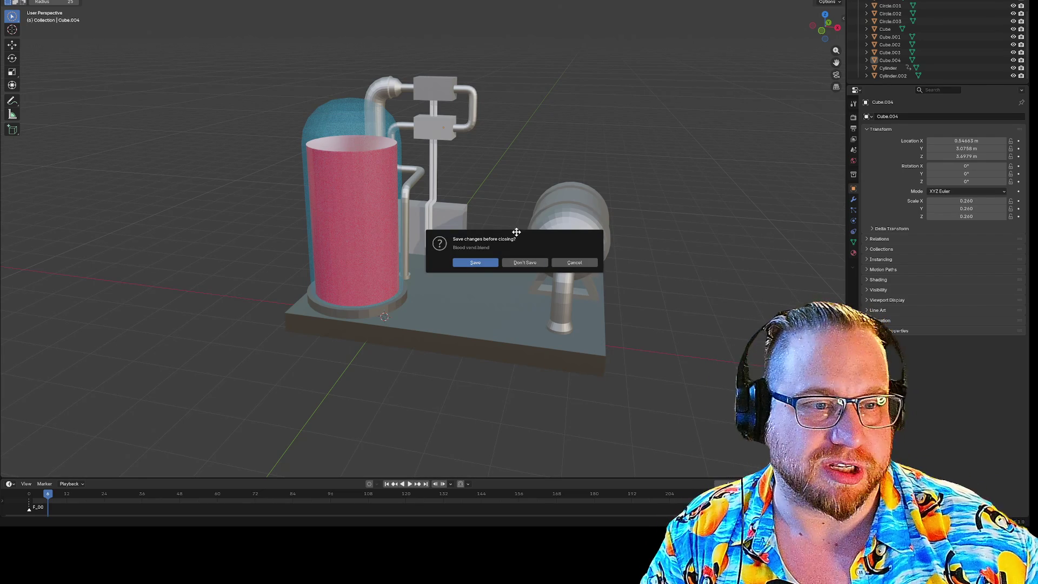
pyautogui.click(518, 263)
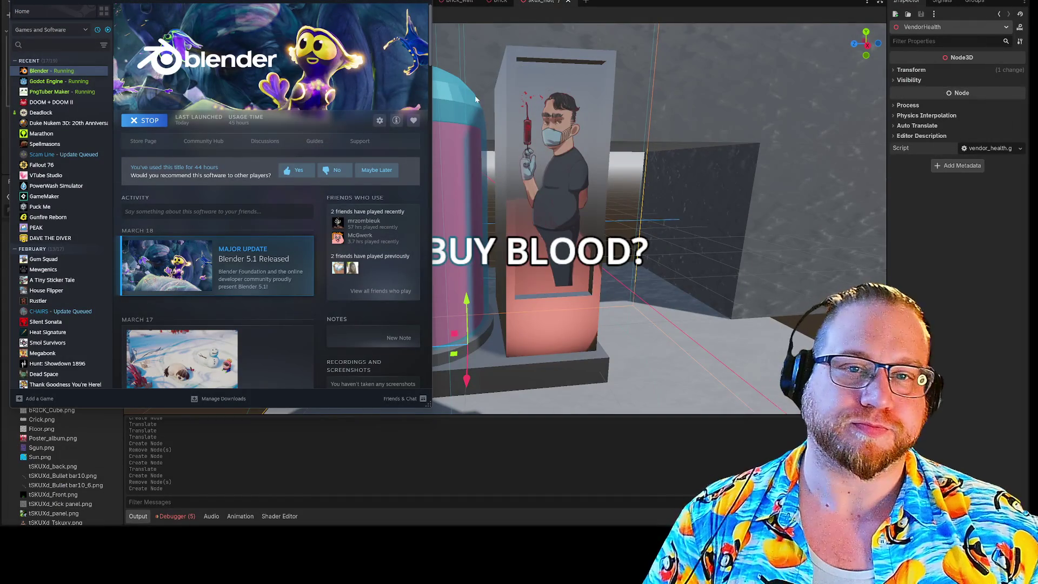
# Copy Blood vendmk2.glb from Explorer's FPS folder into Godot's FileSystem dock, then close Explorer.
pyautogui.hotkey('alt', 'Tab')
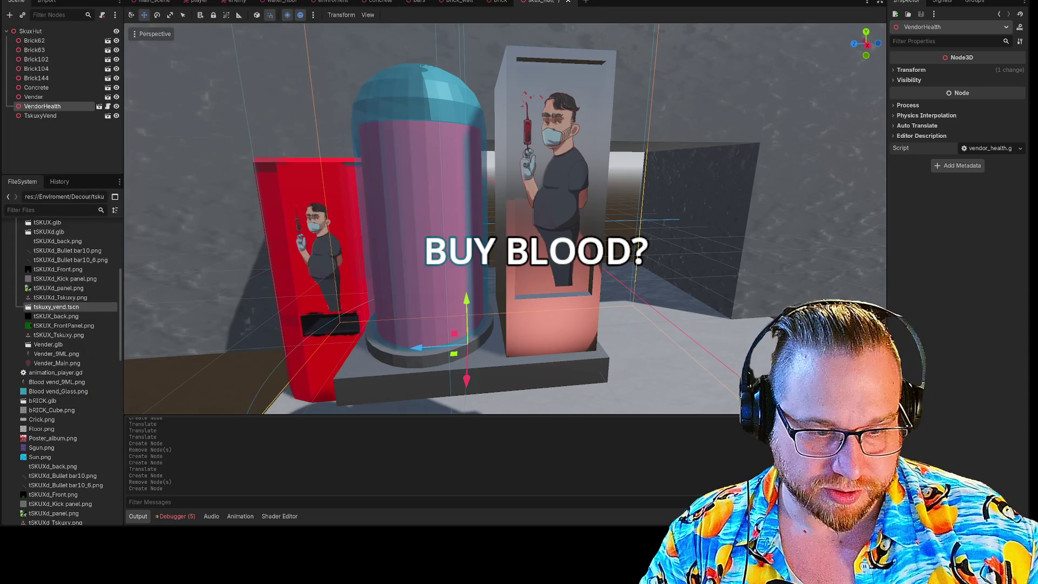
pyautogui.press('super+e')
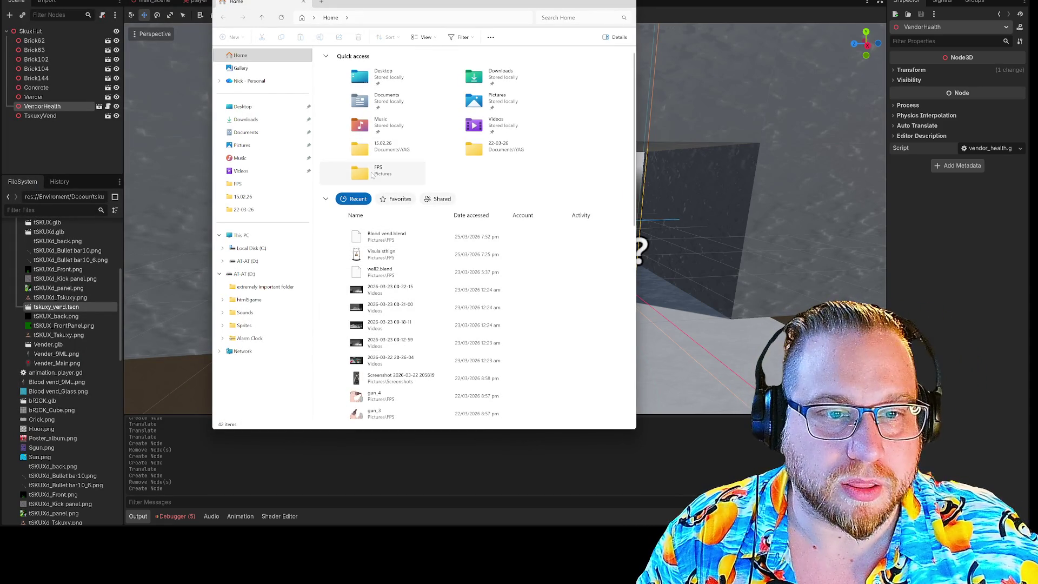
pyautogui.doubleClick(372, 173)
pyautogui.scroll(-2, 517, 222)
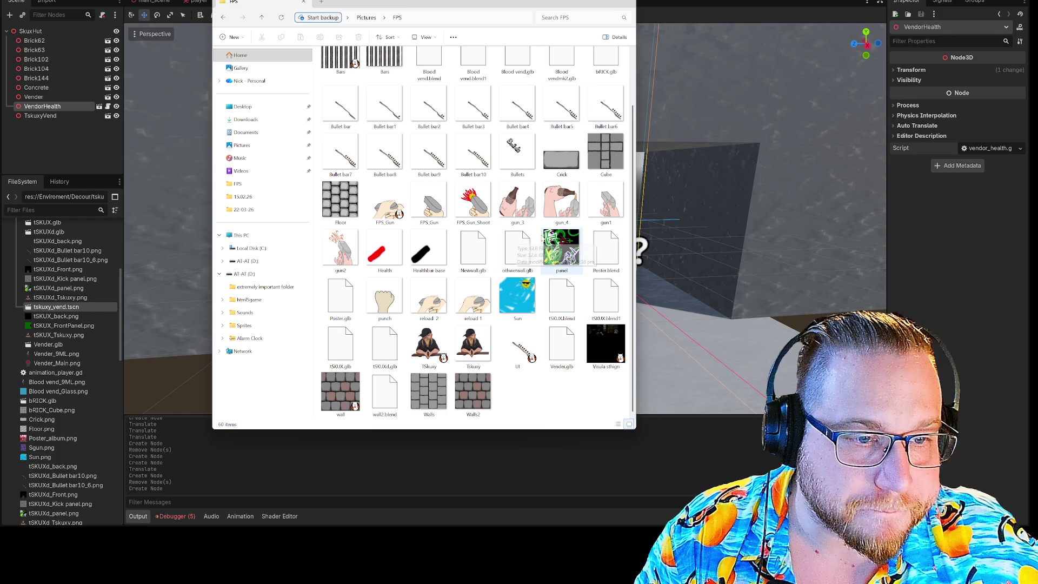
pyautogui.scroll(2, 538, 119)
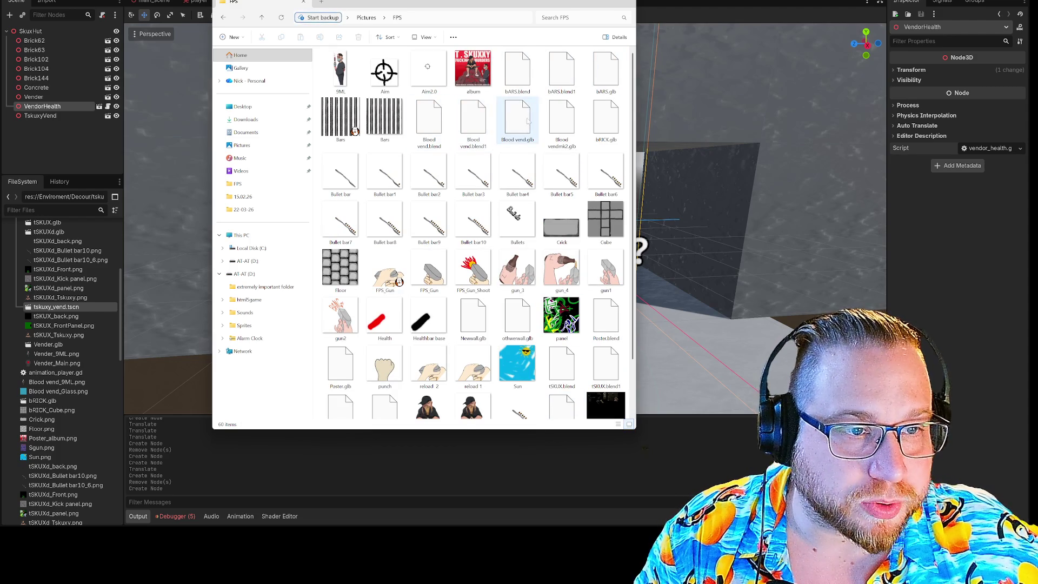
pyautogui.click(567, 122)
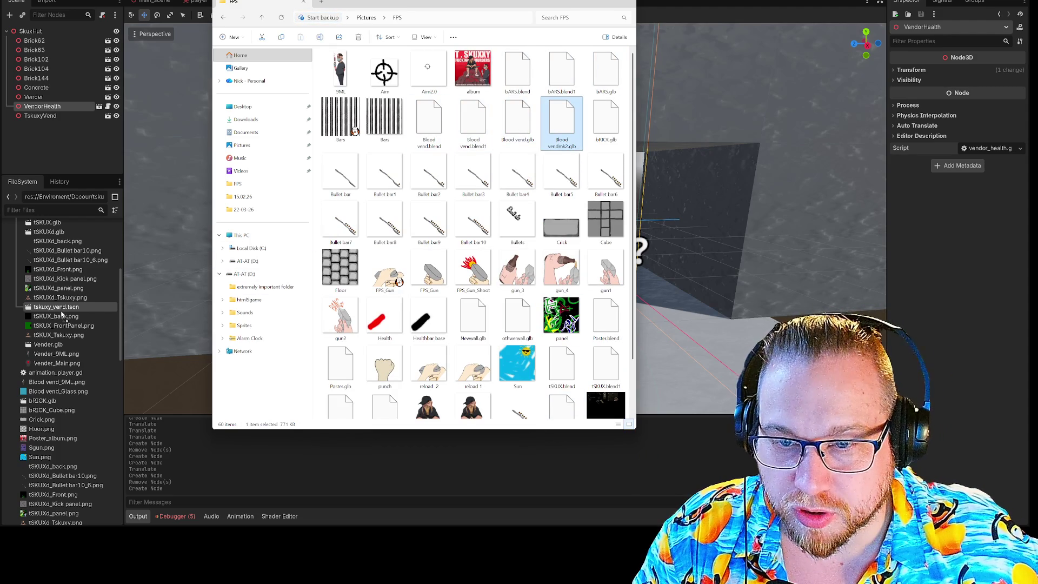
pyautogui.moveTo(57, 317); pyautogui.dragTo(58, 317)
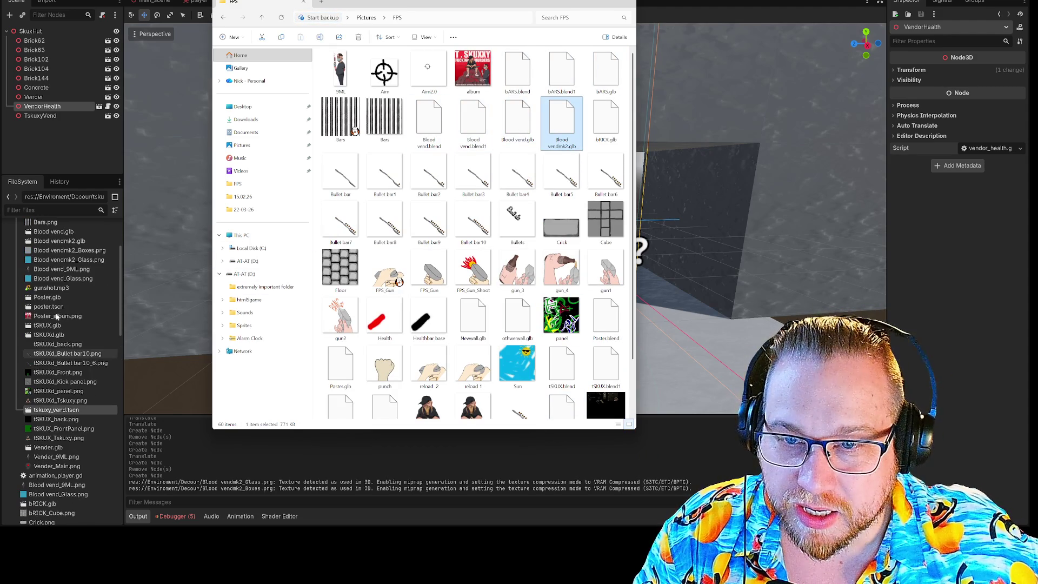
pyautogui.click(626, 1)
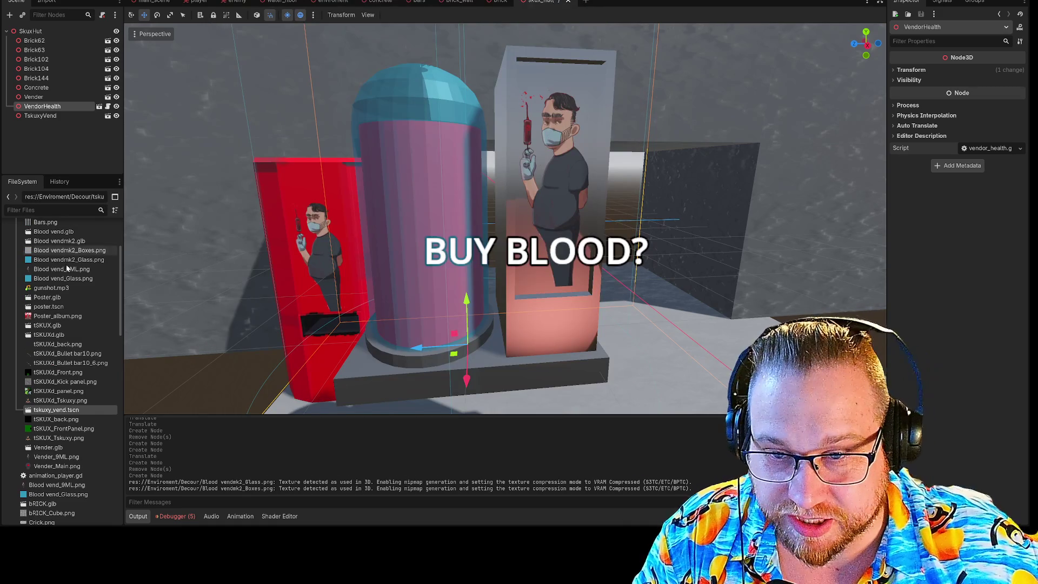
# Drop Blood vendmk2.glb into the SkuxHut viewport and frame it.
pyautogui.moveTo(59, 241); pyautogui.dragTo(774, 317)
pyautogui.press('f')
pyautogui.scroll(-4, 505, 219)
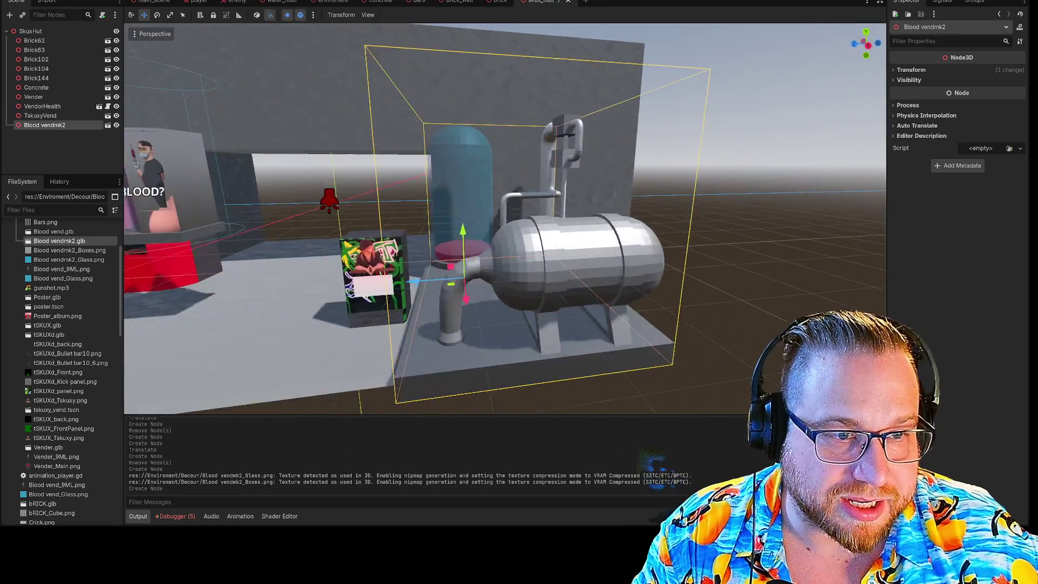
pyautogui.scroll(5, 513, 246)
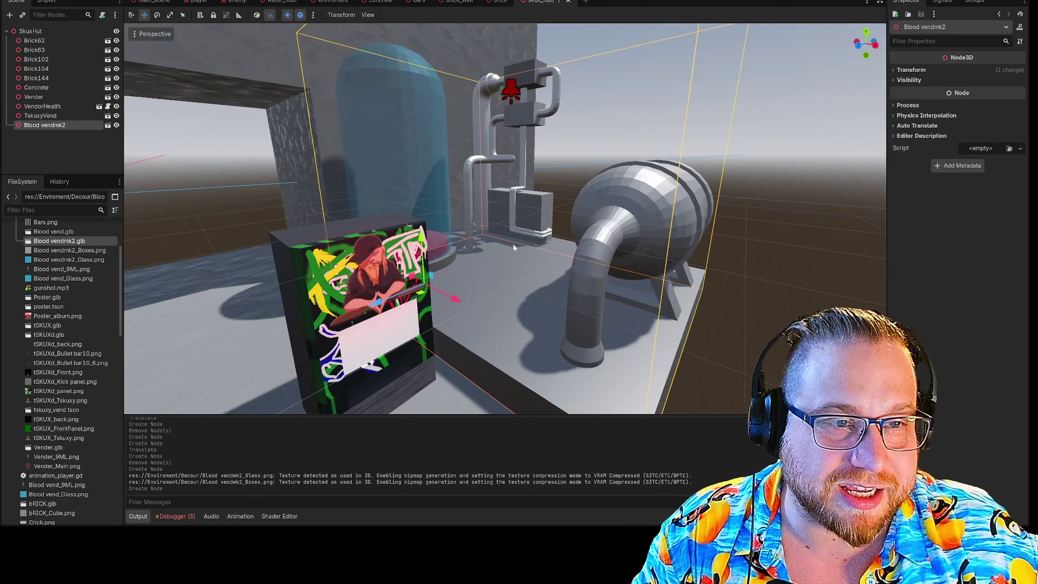
pyautogui.scroll(-5, 511, 271)
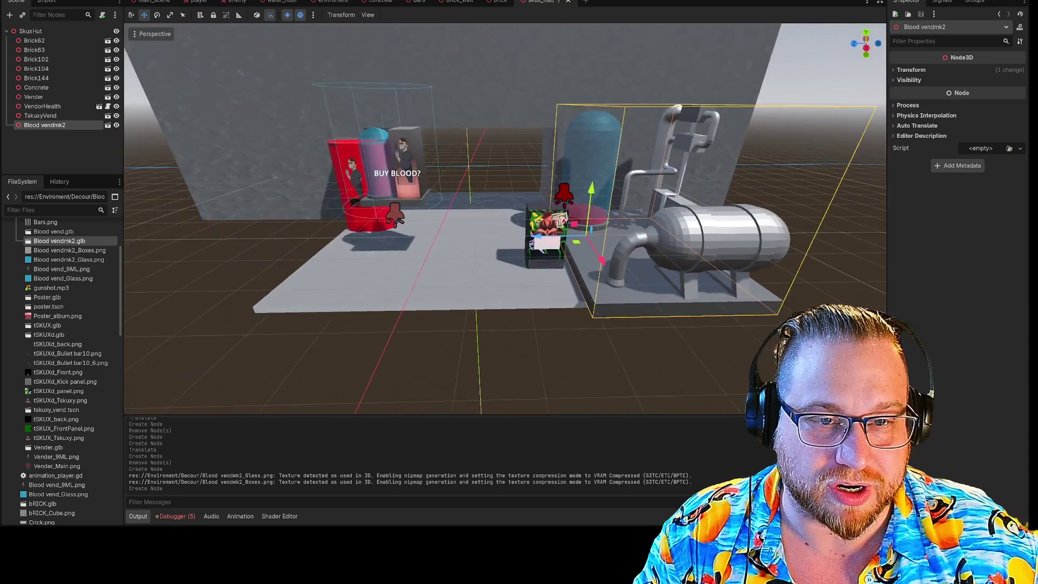
pyautogui.scroll(2, 511, 271)
# Turn the machine around its vertical axis and slide it onto the floor beside the poster box.
pyautogui.press('r')
pyautogui.press('w')
pyautogui.press('e')
pyautogui.moveTo(371, 290)
pyautogui.mouseDown()
pyautogui.moveTo(413, 288)
pyautogui.moveTo(426, 302)
pyautogui.moveTo(481, 306)
pyautogui.mouseUp()
pyautogui.press('r')
pyautogui.press('w')
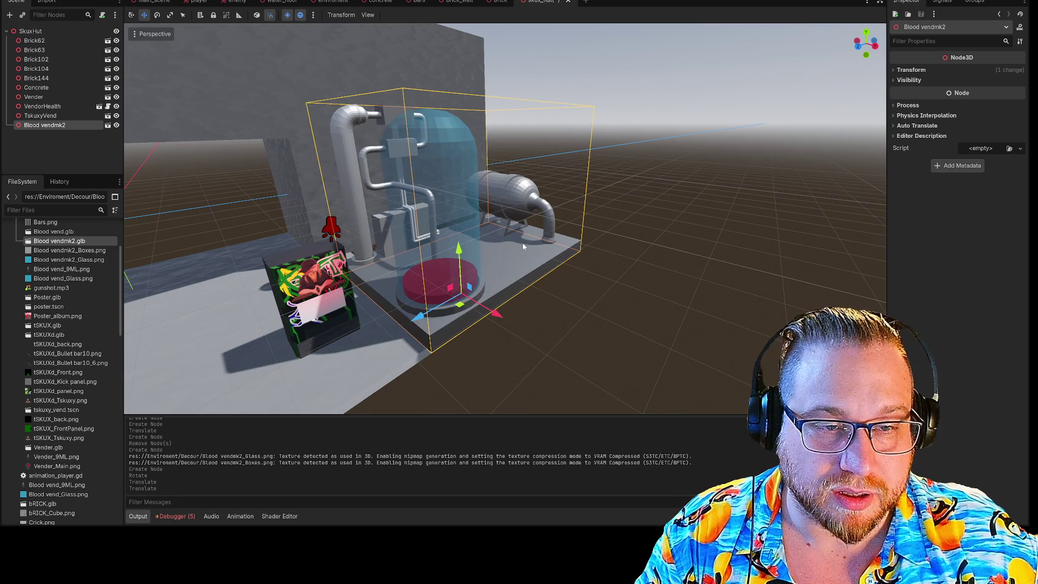
pyautogui.click(651, 225)
pyautogui.scroll(5, 651, 225)
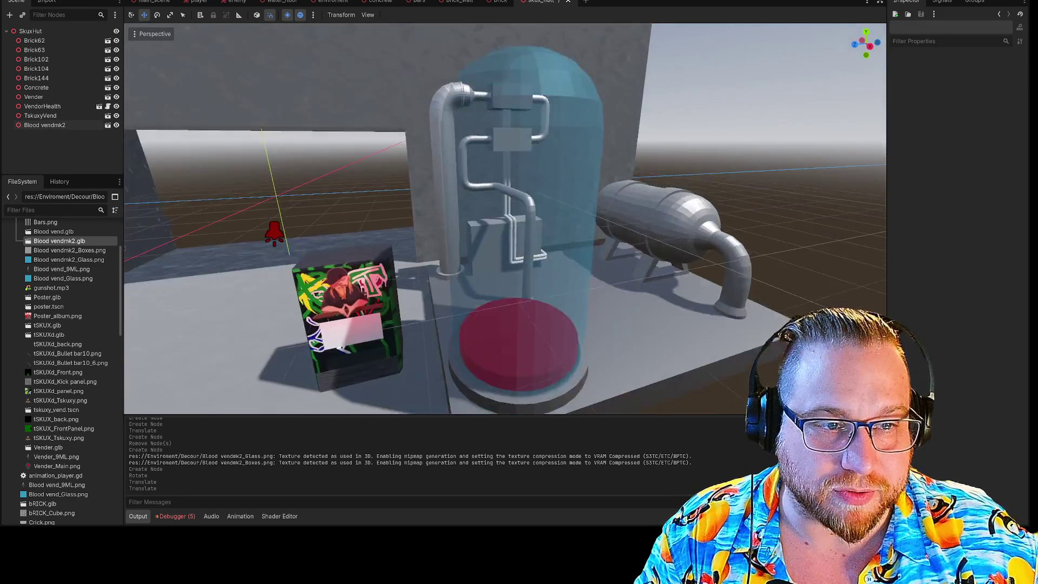
pyautogui.scroll(-3, 534, 270)
pyautogui.click(534, 270)
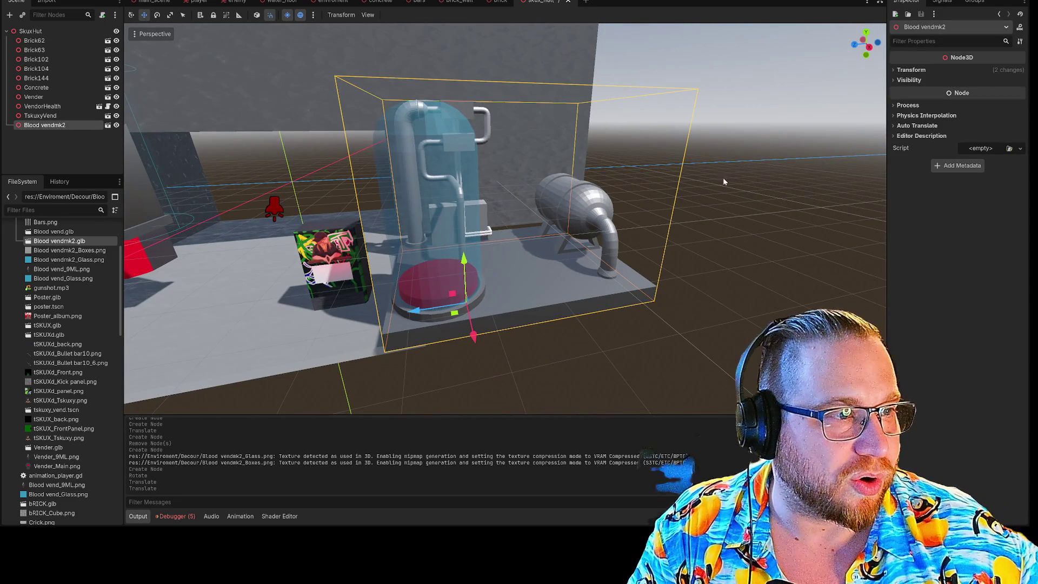
pyautogui.click(910, 106)
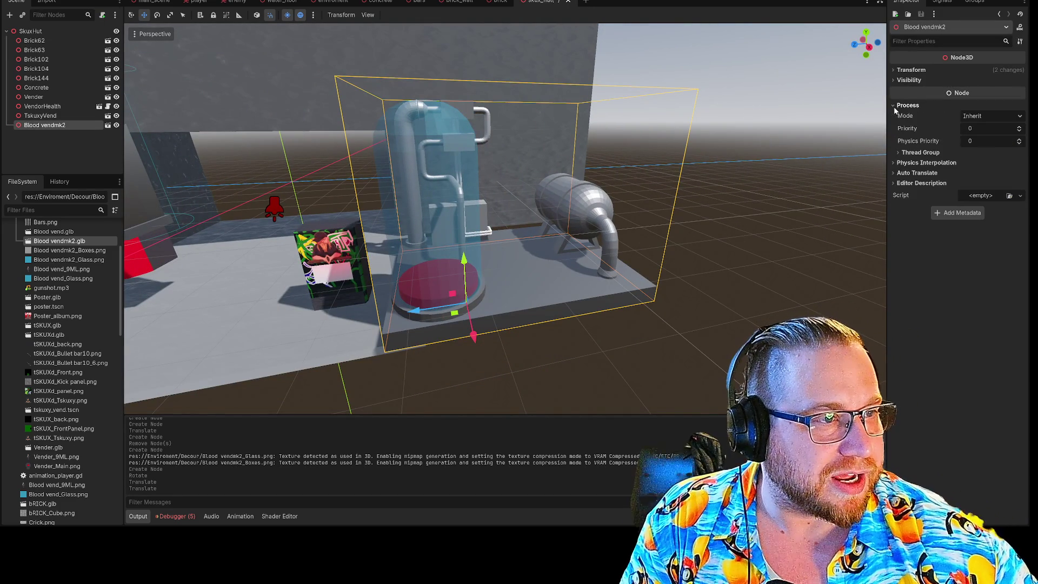
pyautogui.click(1009, 118)
pyautogui.click(1015, 123)
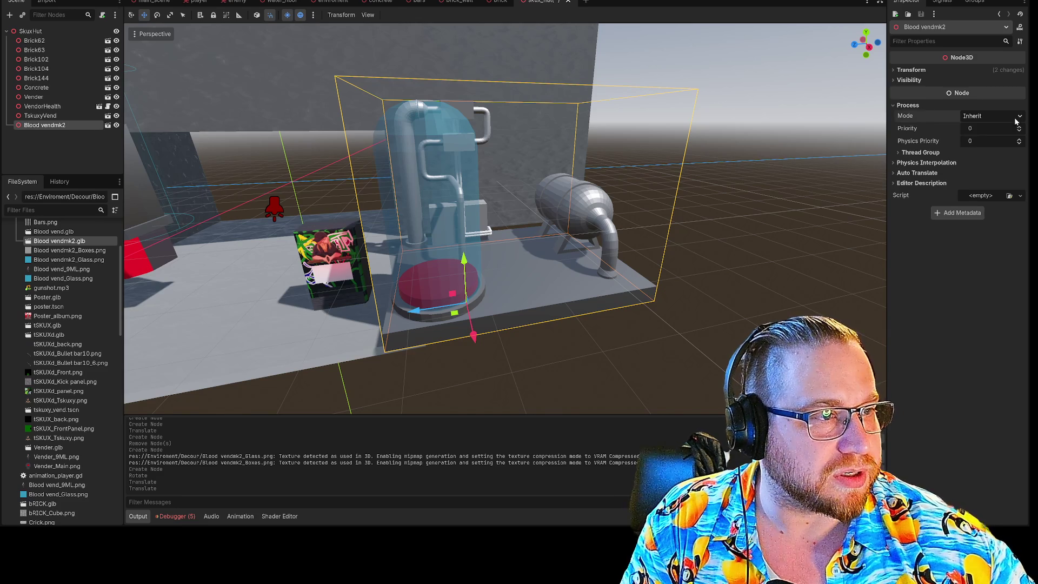
pyautogui.click(898, 163)
pyautogui.click(894, 184)
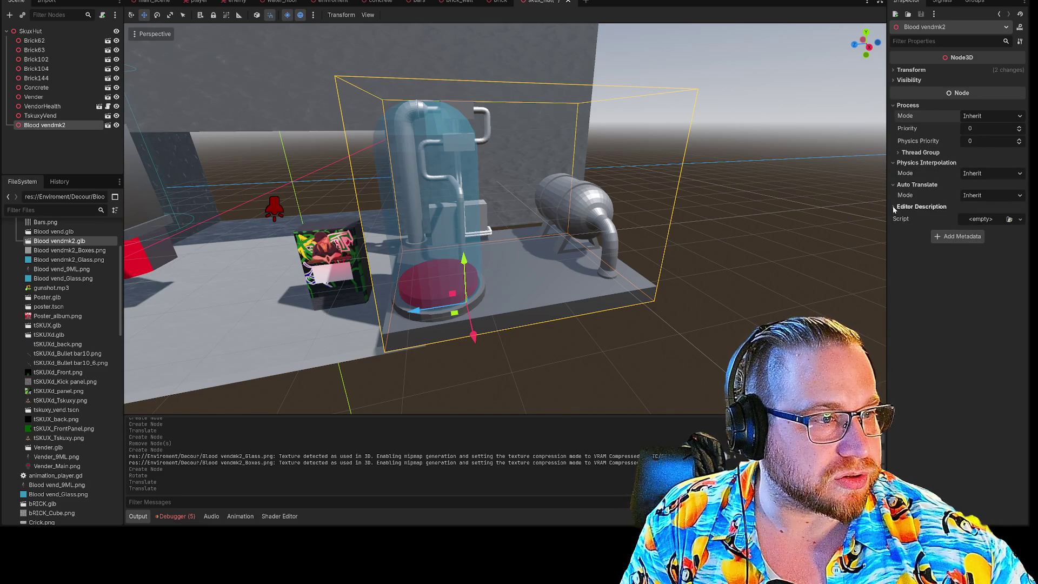
pyautogui.click(898, 206)
pyautogui.click(980, 285)
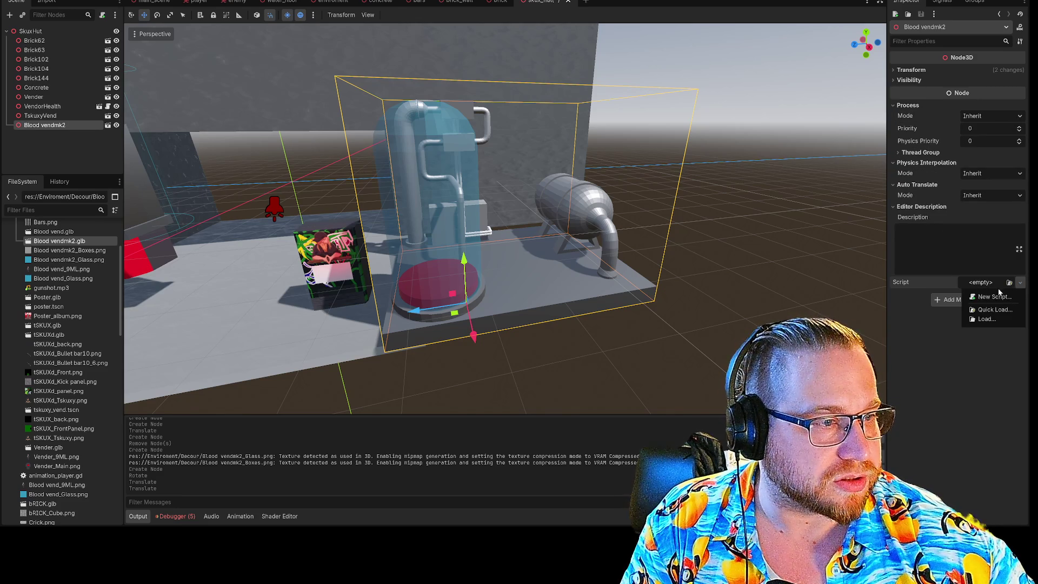
pyautogui.click(922, 367)
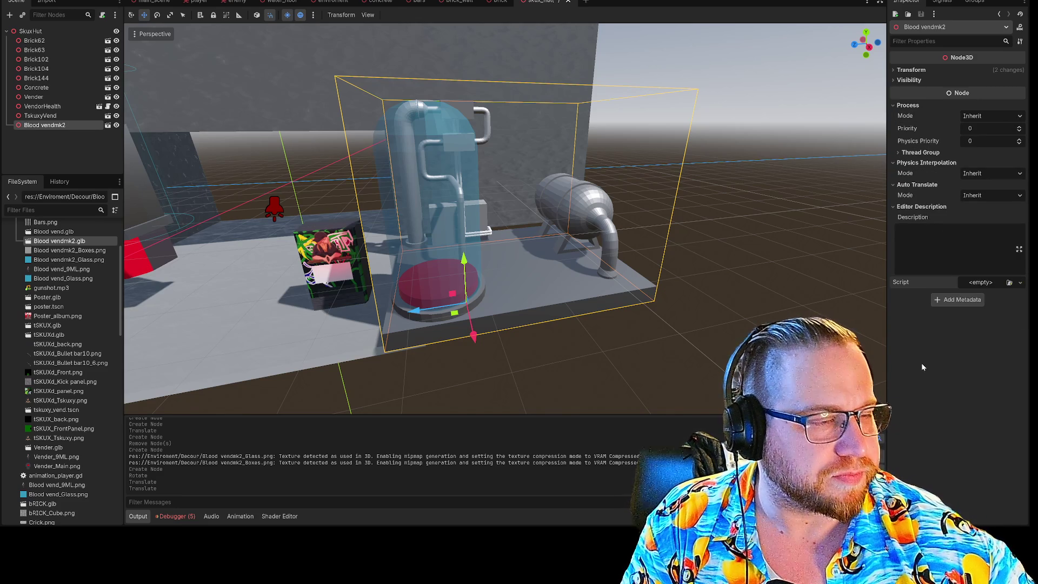
pyautogui.click(903, 69)
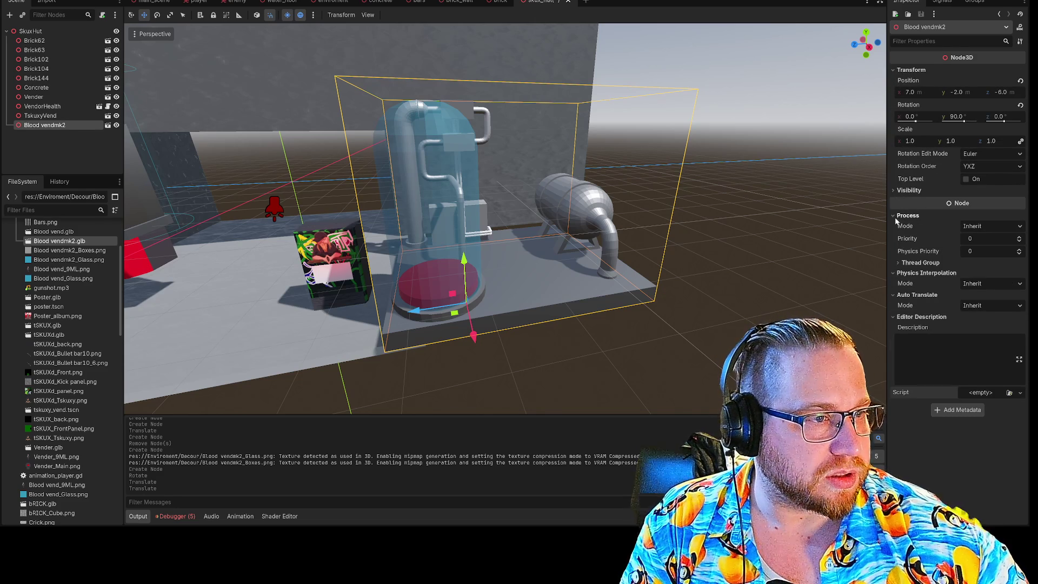
pyautogui.click(896, 192)
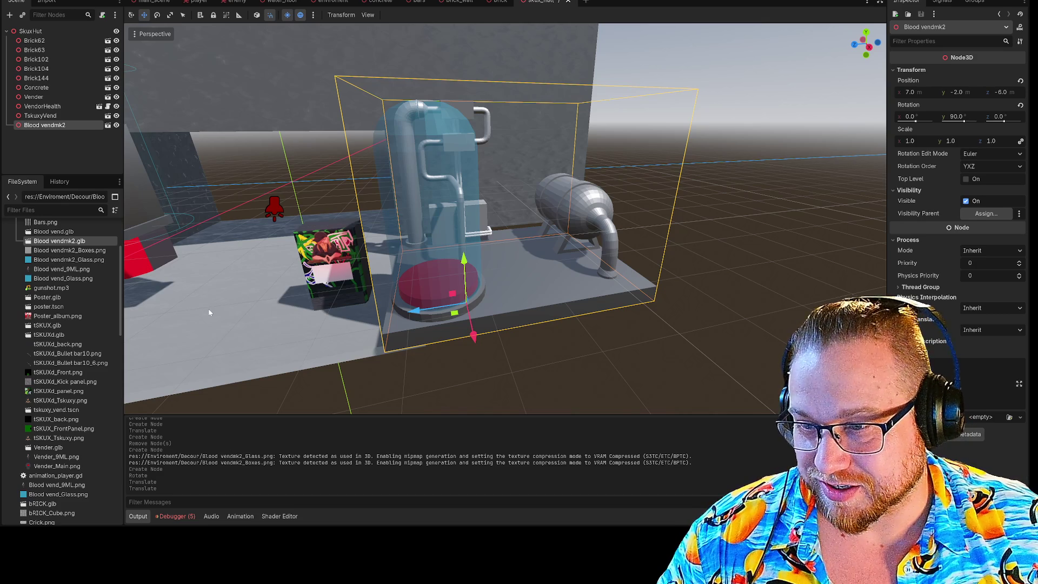
pyautogui.click(378, 366)
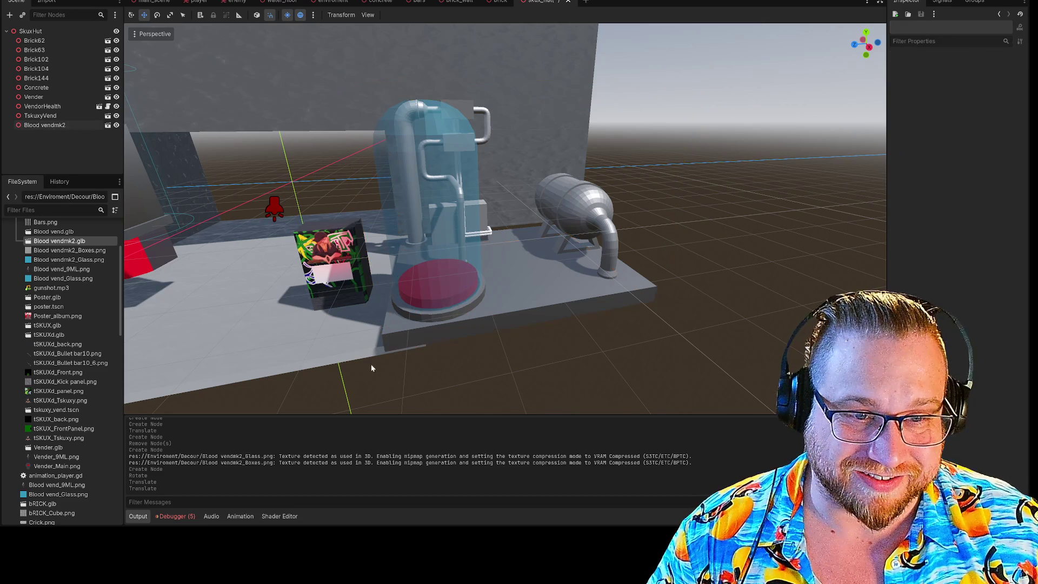
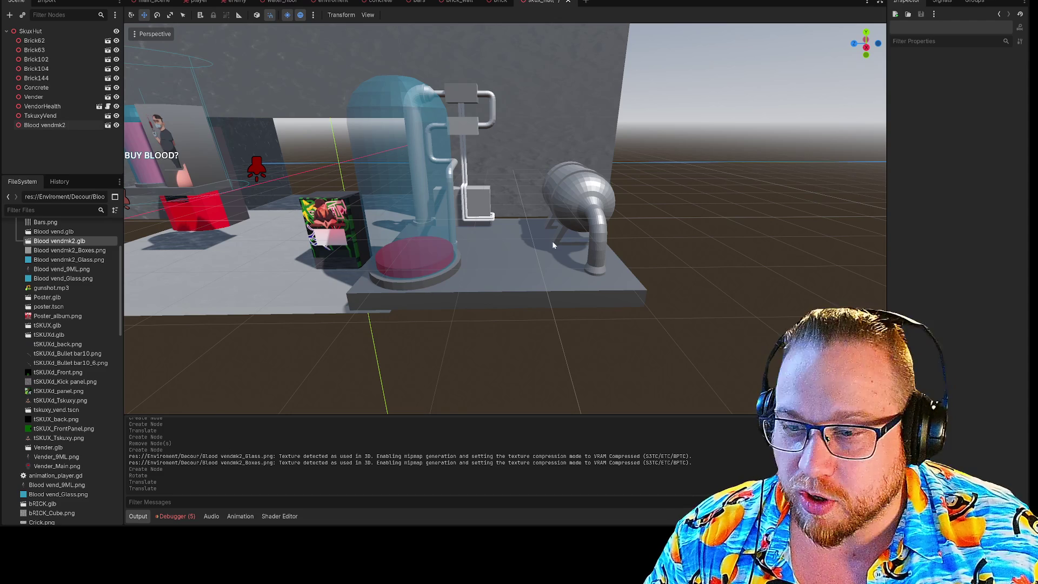
# Freelook around the vending machine's pipe bracket, box, wall fitting and red button.
pyautogui.scroll(-3, 552, 245)
pyautogui.scroll(10, 553, 245)
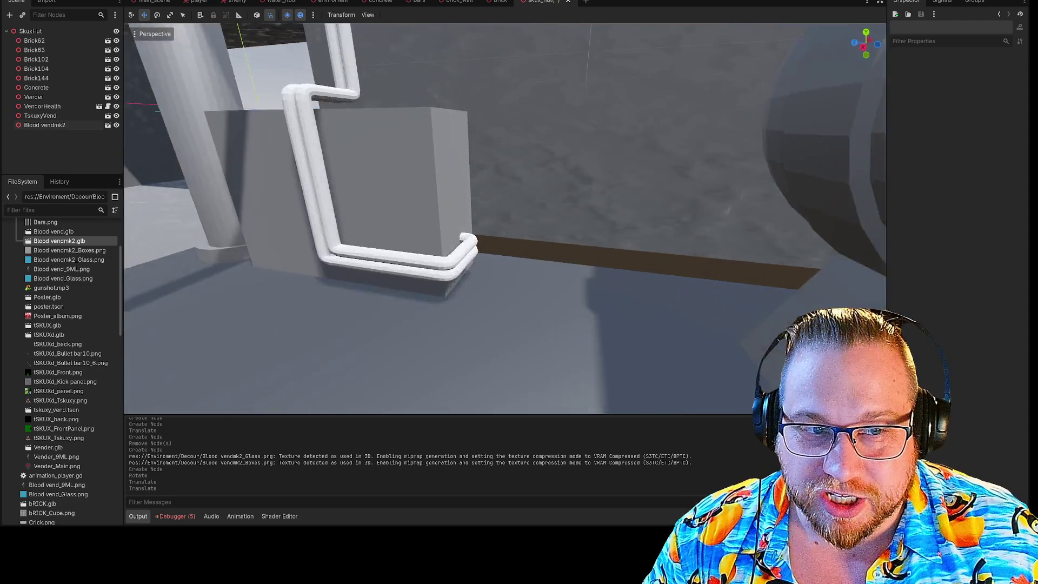
pyautogui.press('w')
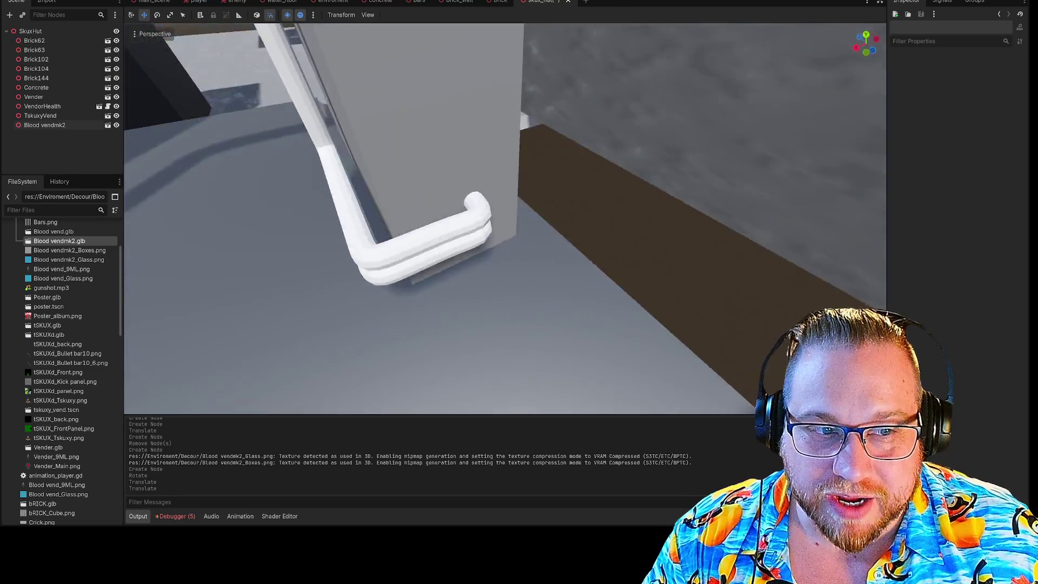
pyautogui.press('w')
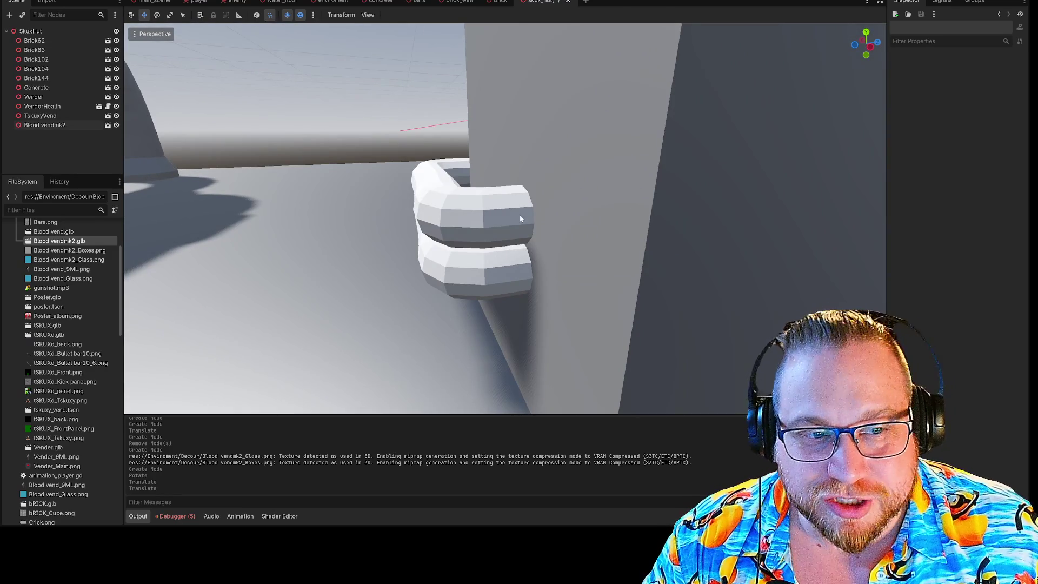
pyautogui.press('w')
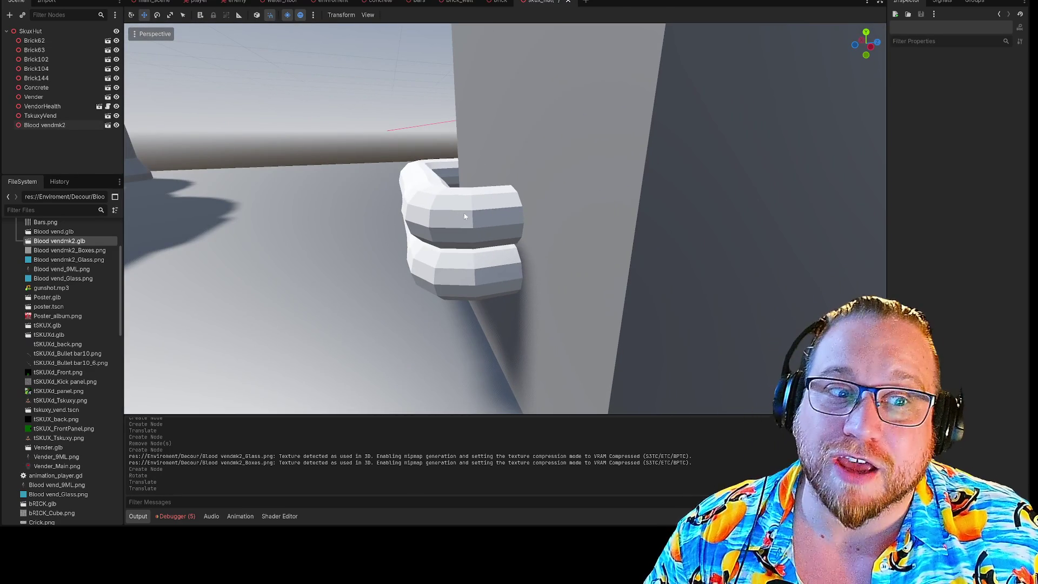
pyautogui.press('w')
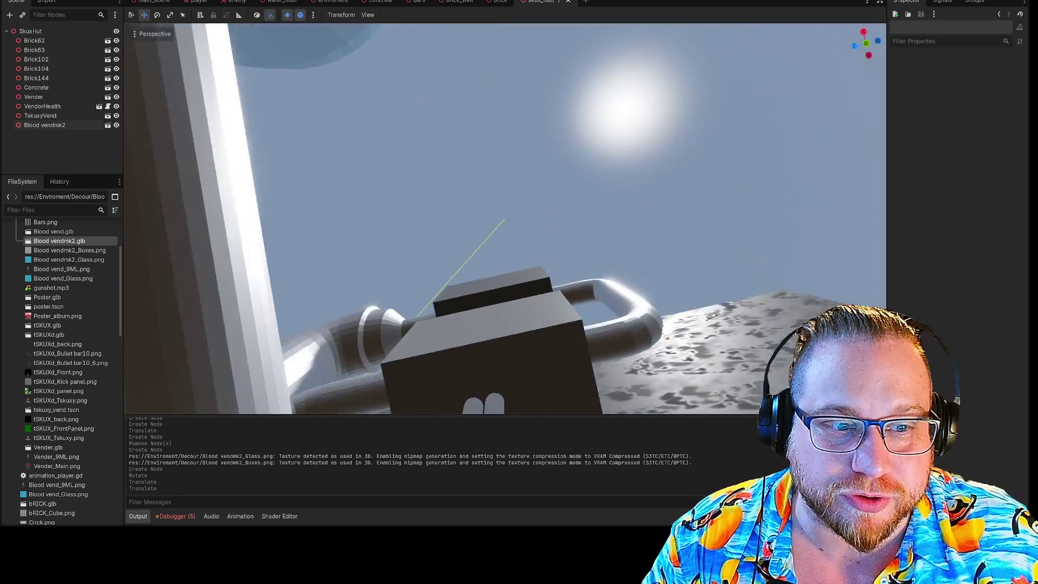
pyautogui.press('w')
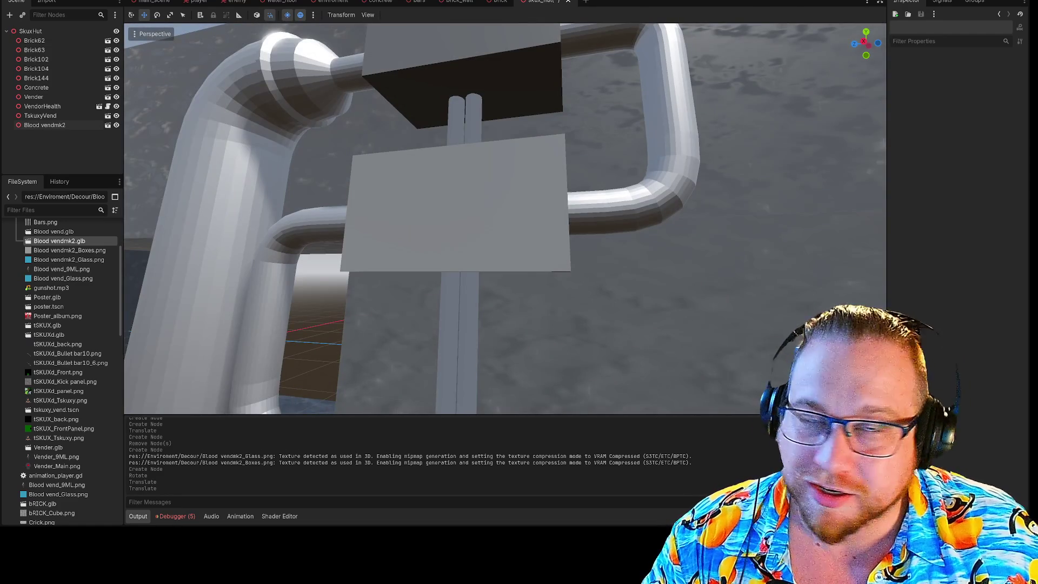
pyautogui.press('w')
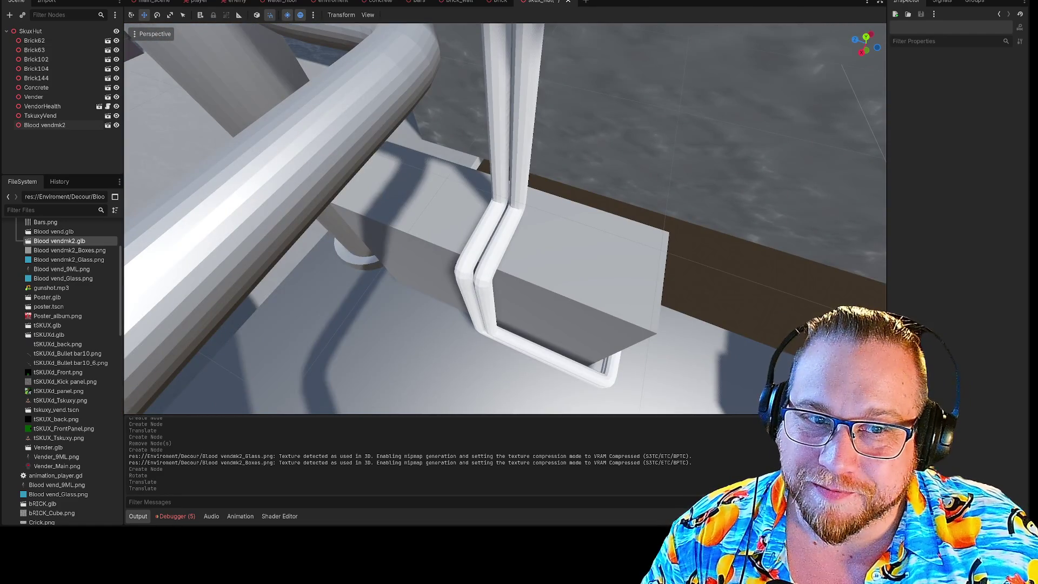
pyautogui.press('w')
pyautogui.press('w')
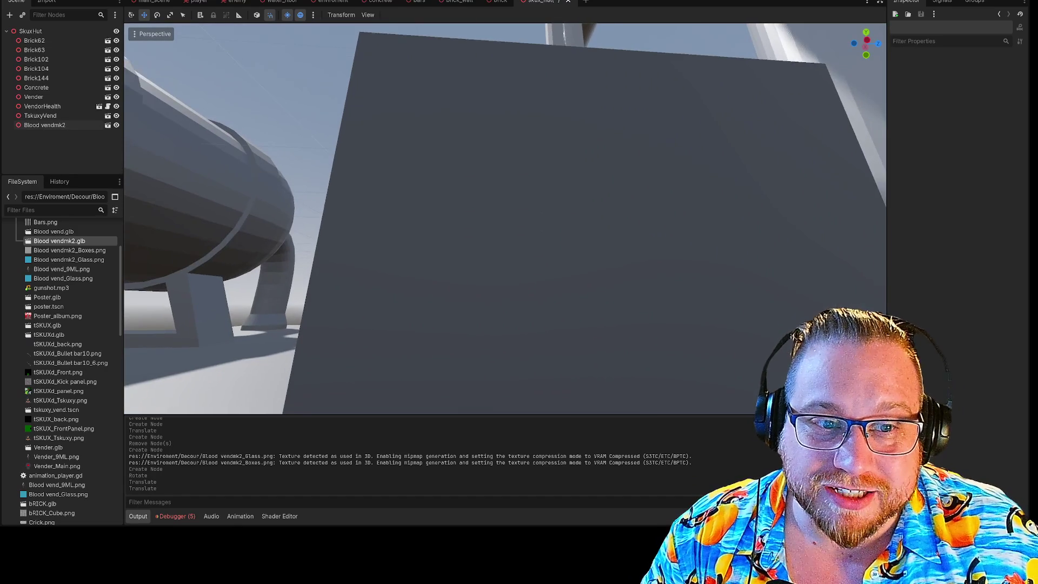
pyautogui.press('w')
pyautogui.press('s')
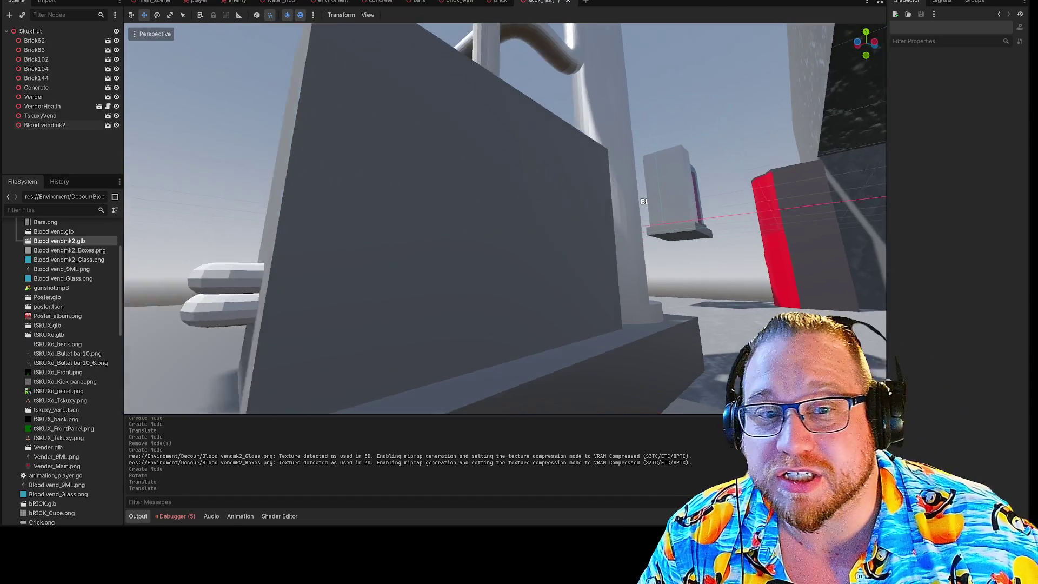
pyautogui.press('w')
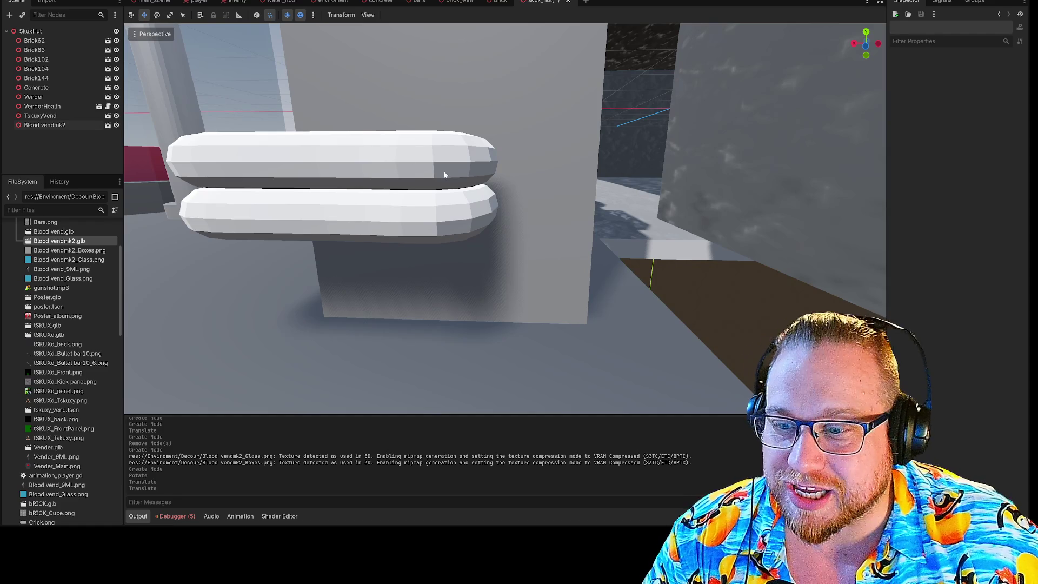
pyautogui.press('s')
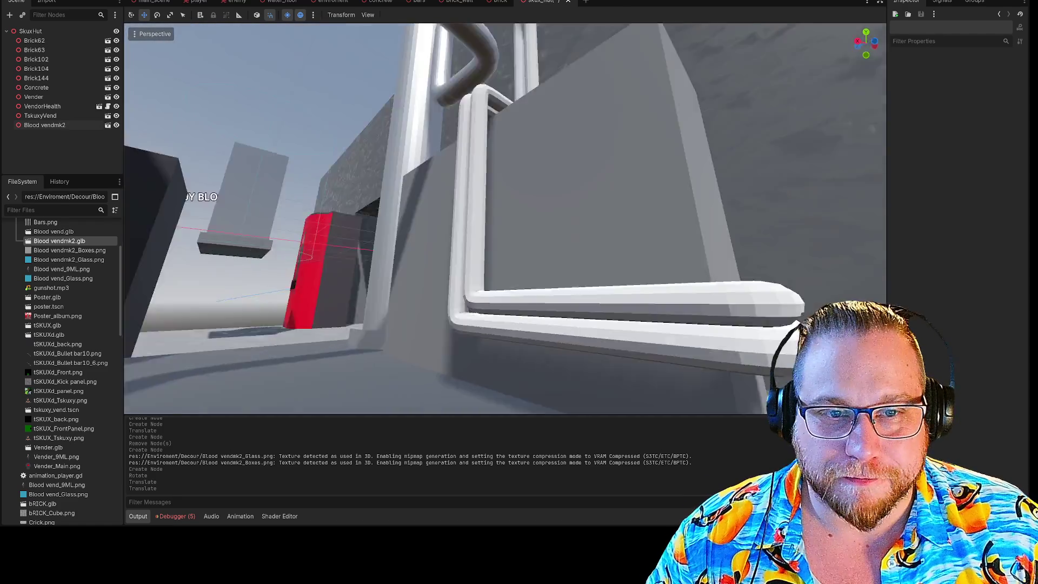
pyautogui.press('w')
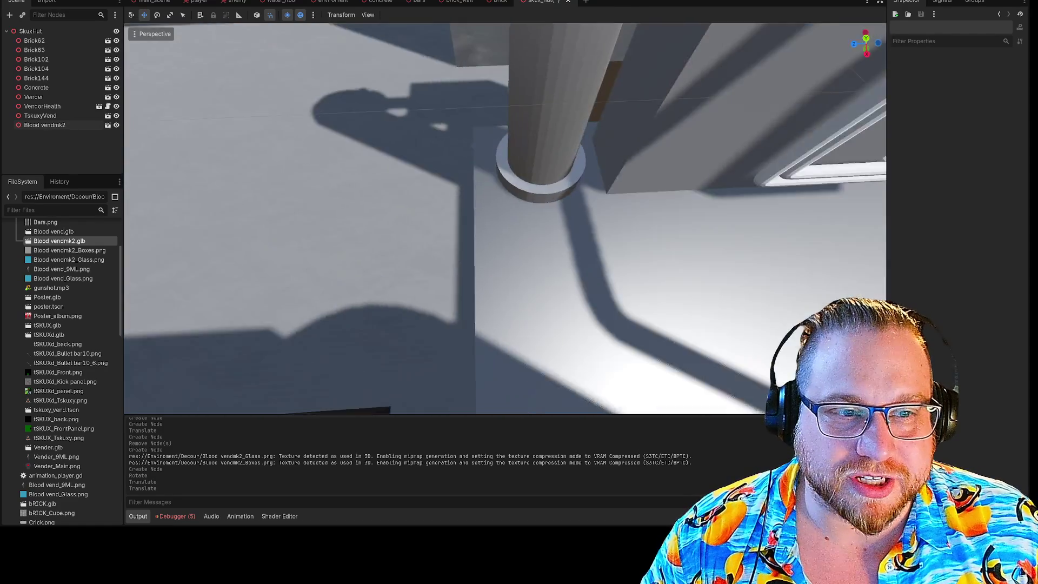
pyautogui.press('w')
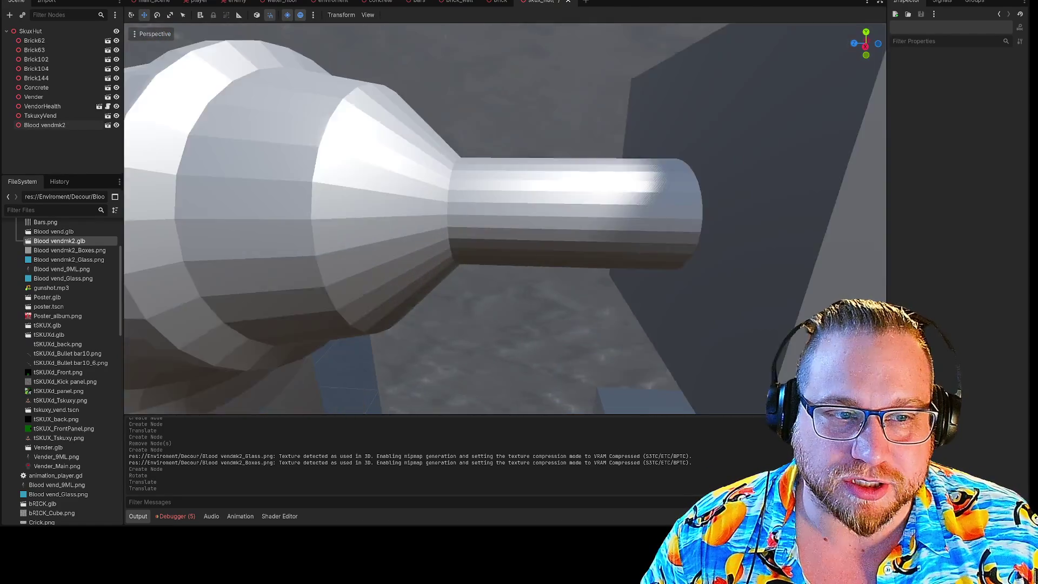
pyautogui.press('d')
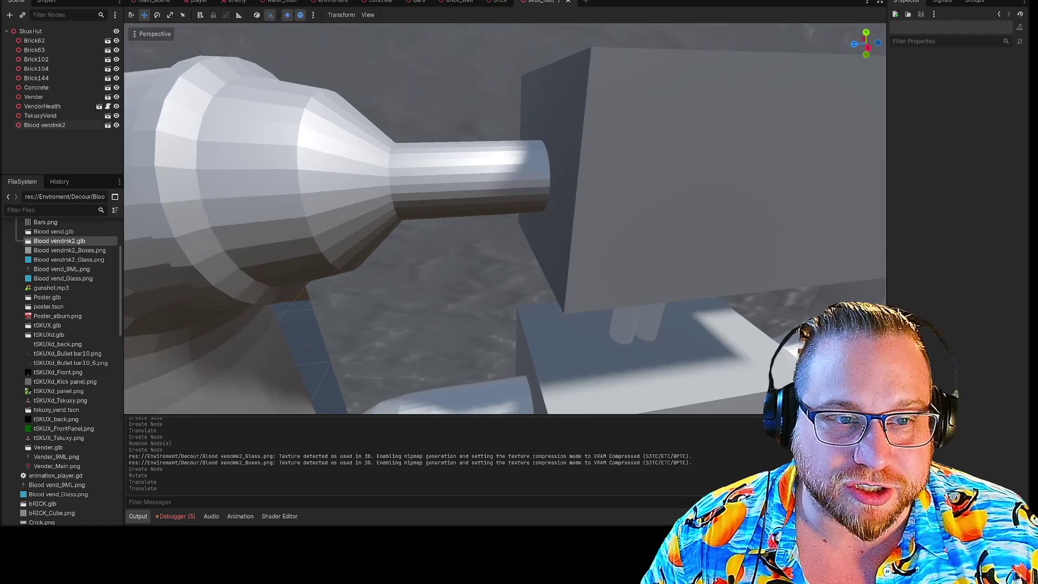
pyautogui.press('d')
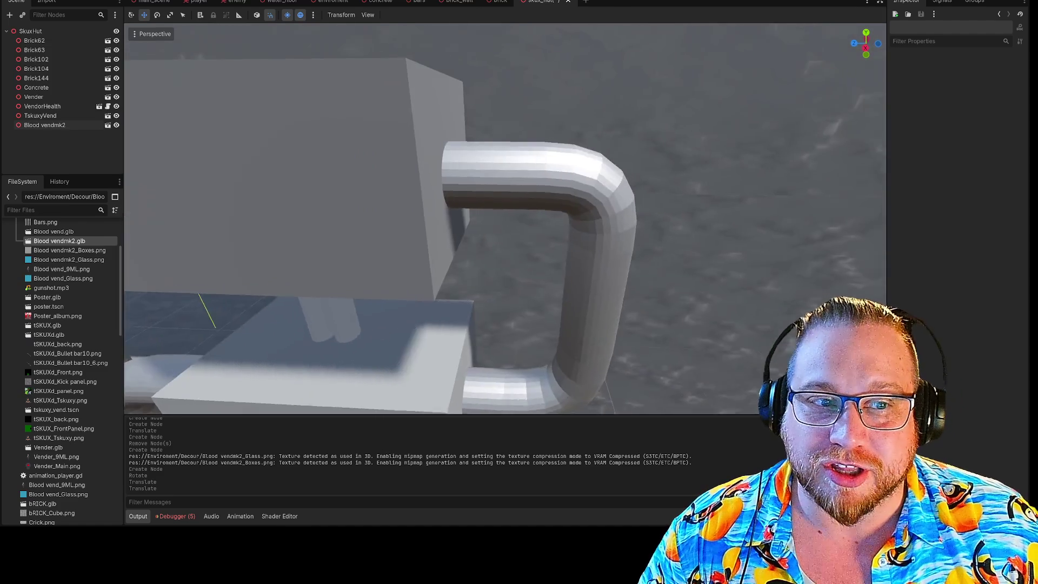
pyautogui.press('w')
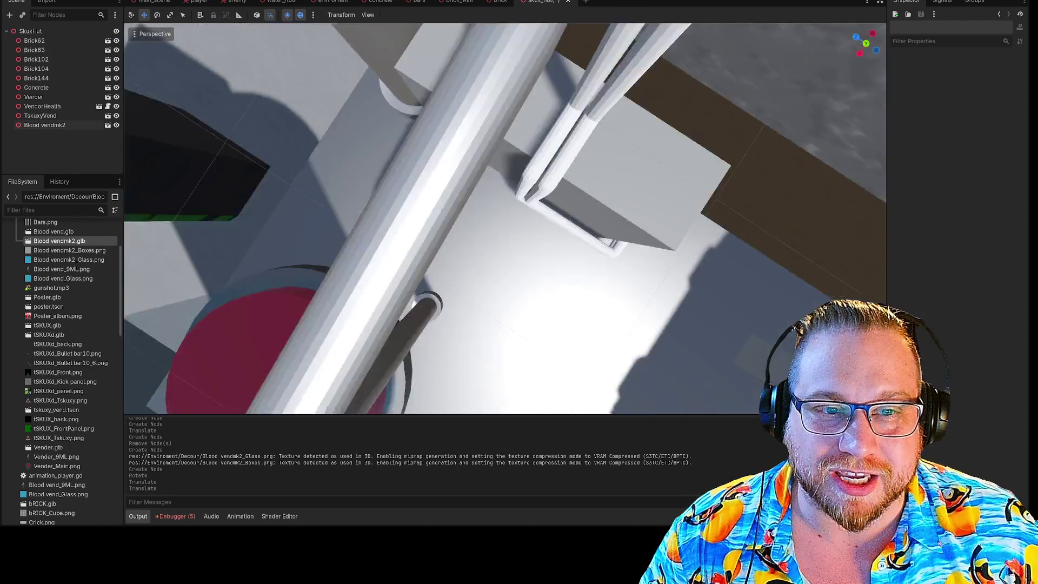
pyautogui.press('s')
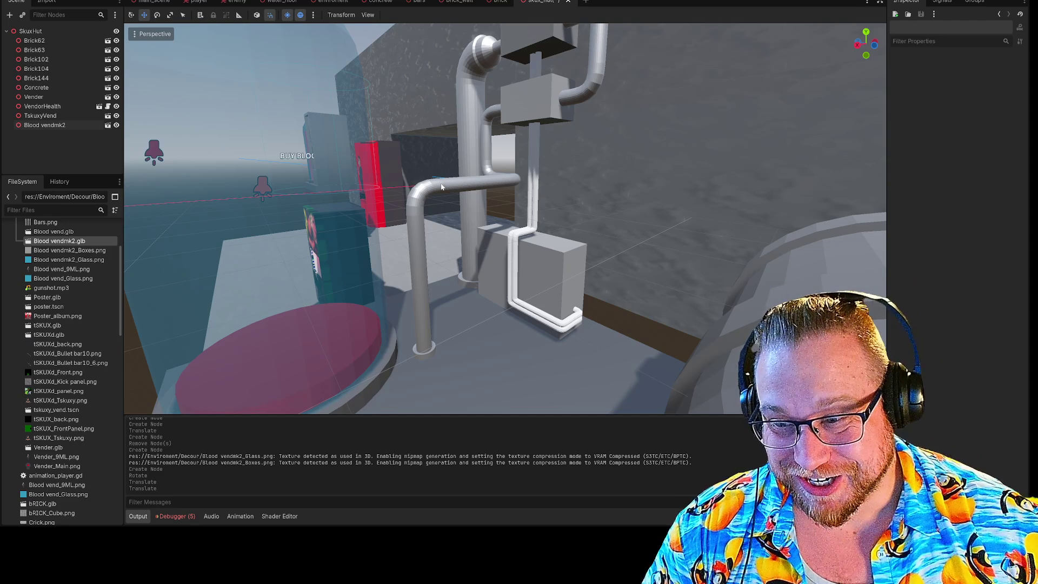
# Fly toward the pipes and large cylinder, then select the Blood vendmk2 node.
pyautogui.rightClick(446, 173)
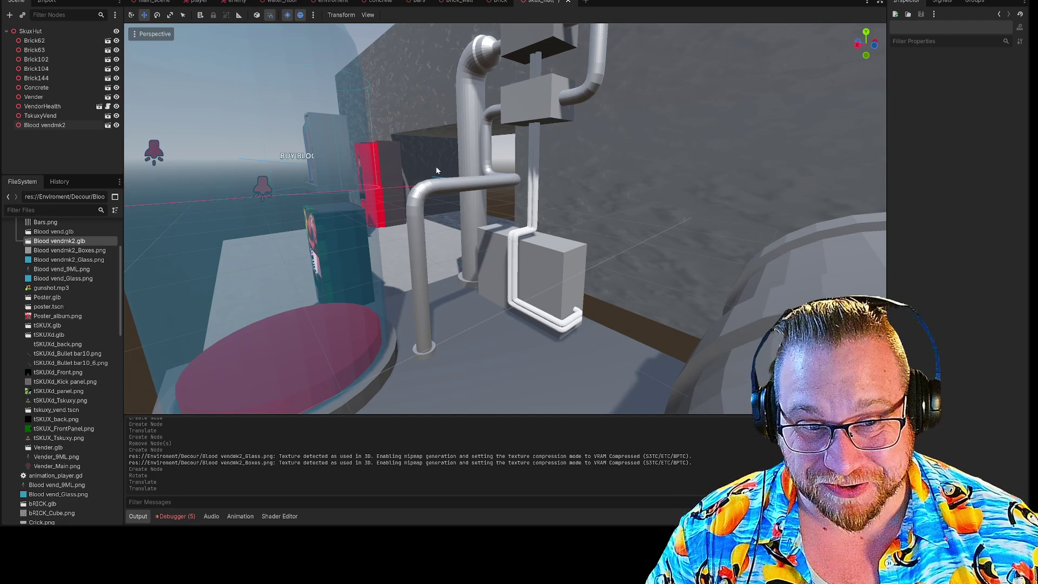
pyautogui.press('w')
pyautogui.press('w')
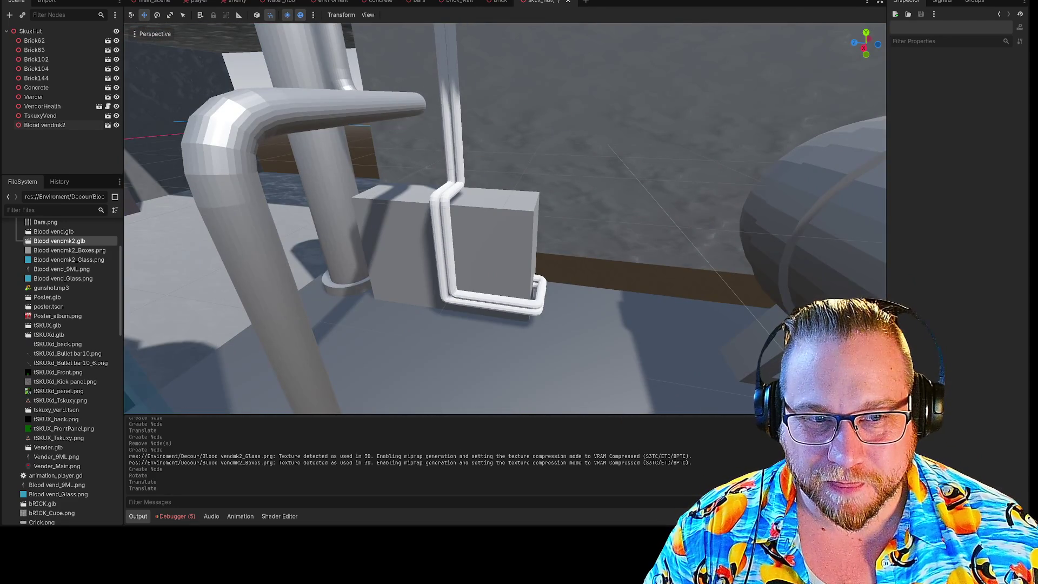
pyautogui.press('s')
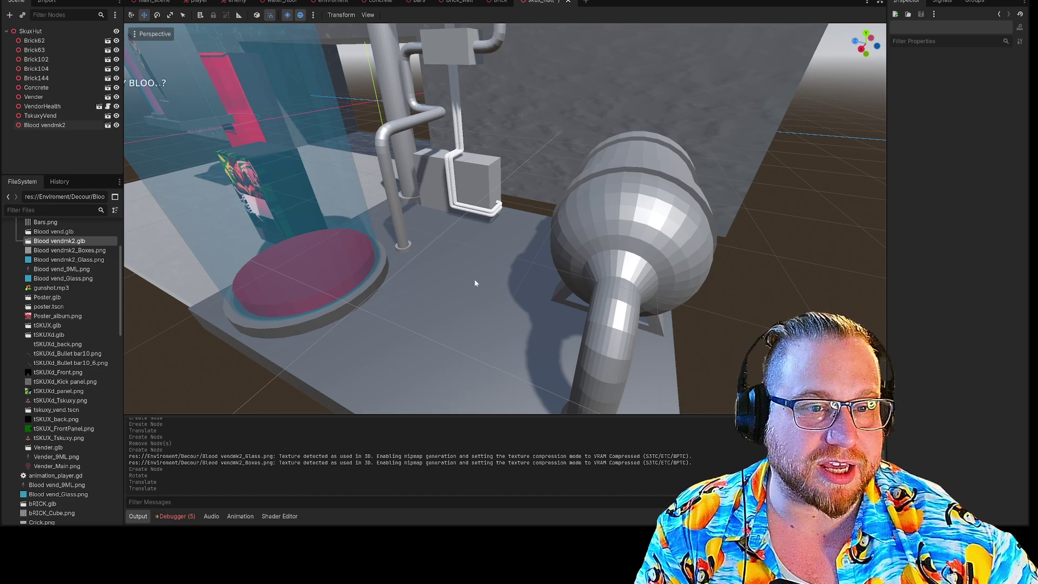
pyautogui.click(475, 283)
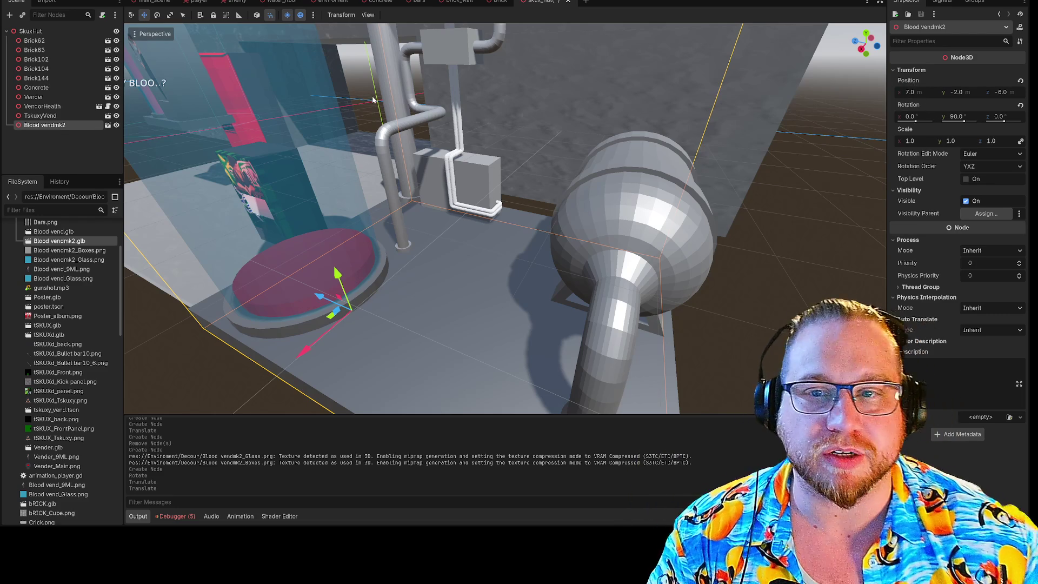
# Add a MeshInstance3D child under Blood vendmk2 by searching 'mesh'.
pyautogui.rightClick(42, 126)
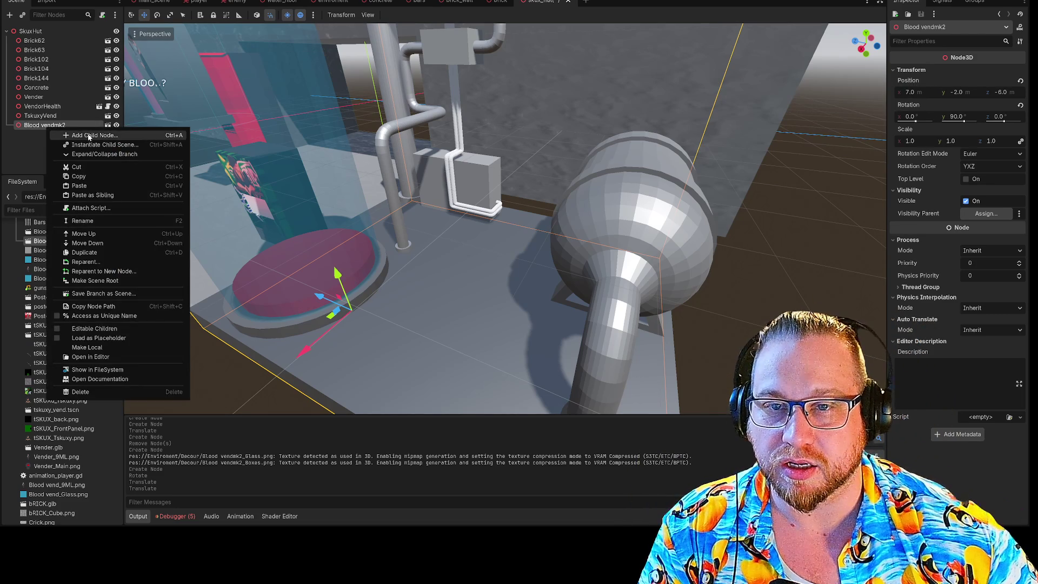
pyautogui.click(89, 134)
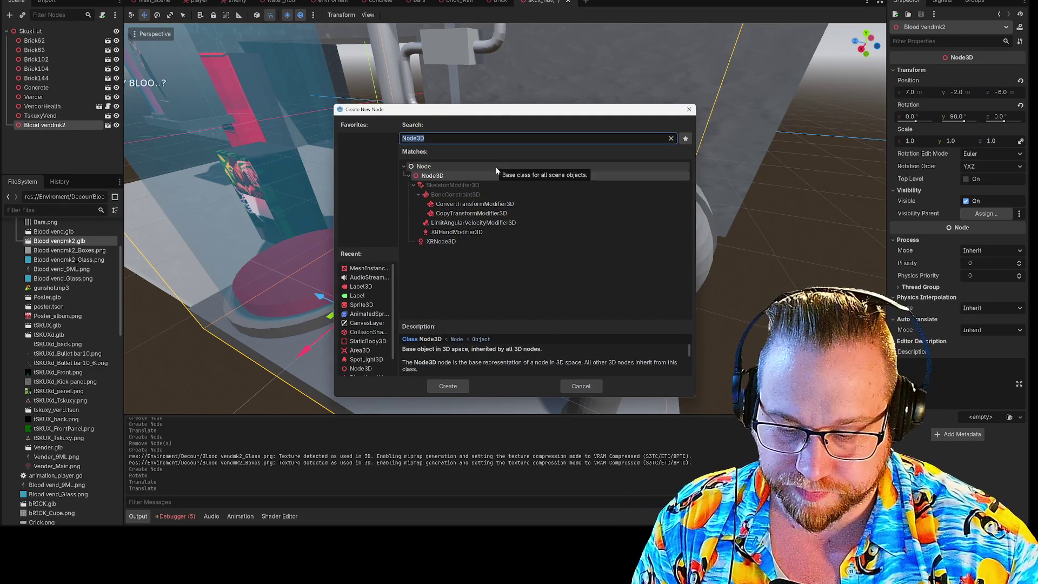
pyautogui.write('mesh')
pyautogui.press('Down')
pyautogui.press('Up')
pyautogui.press('Return')
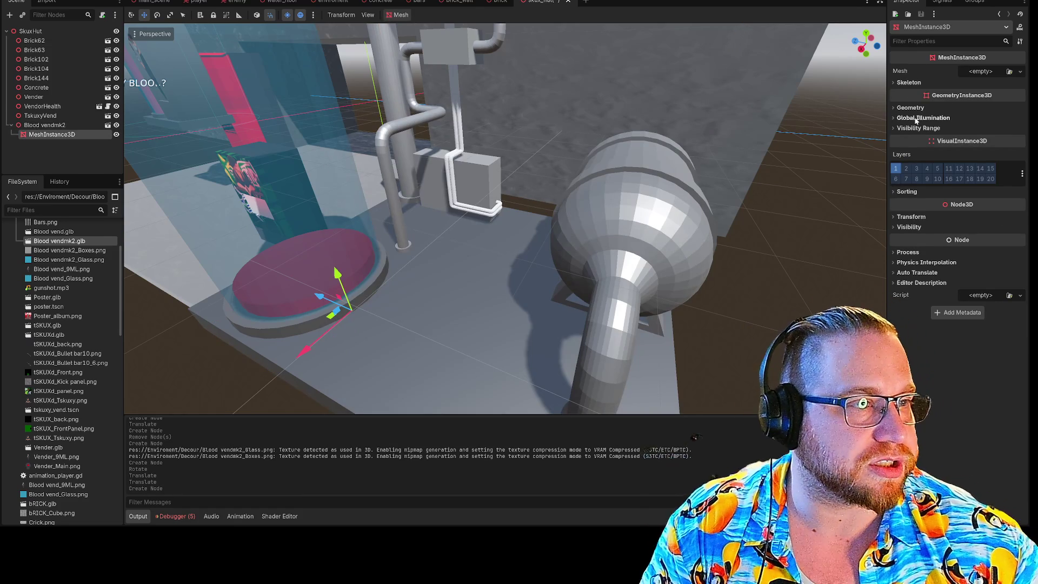
# Check the new node's empty Mesh field, then cut Blood vendmk2 from the scene.
pyautogui.click(895, 82)
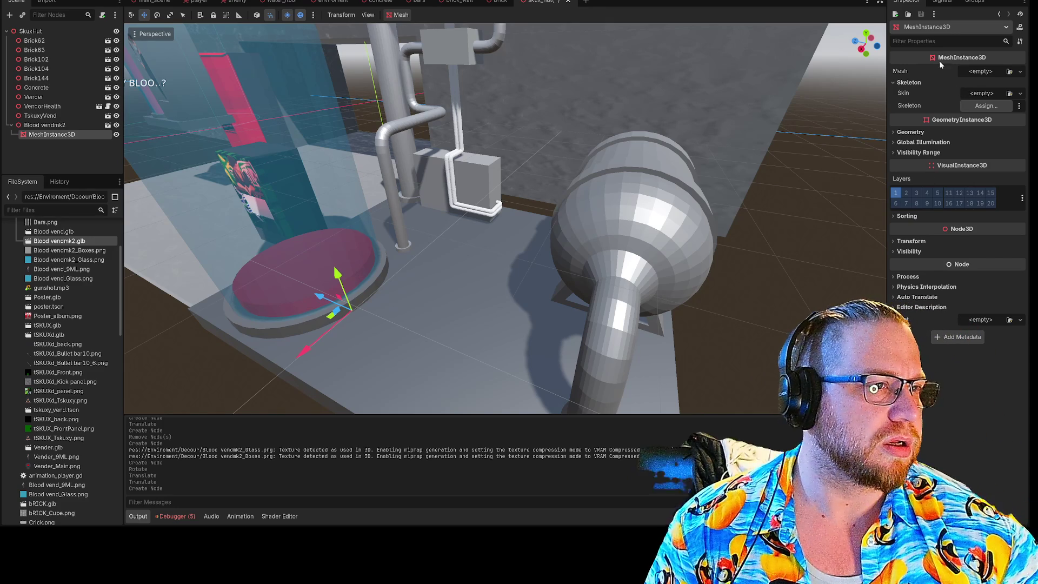
pyautogui.click(987, 72)
pyautogui.click(987, 71)
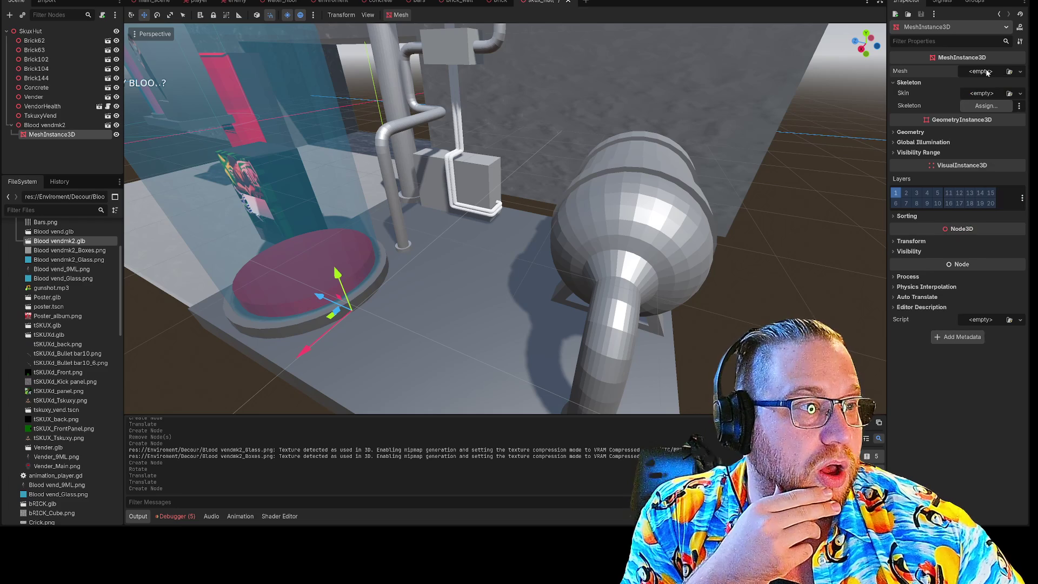
pyautogui.rightClick(51, 125)
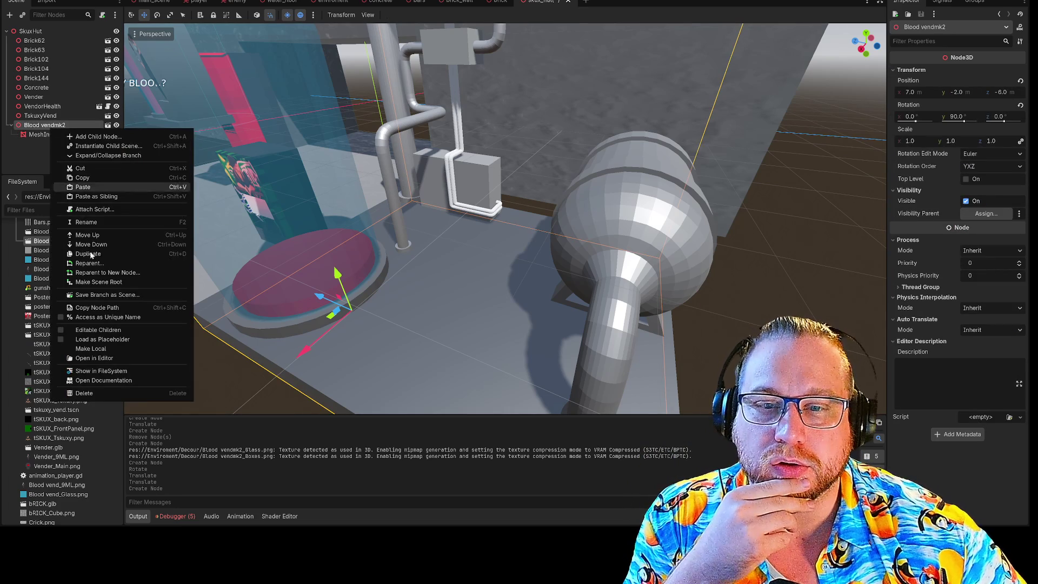
pyautogui.click(81, 168)
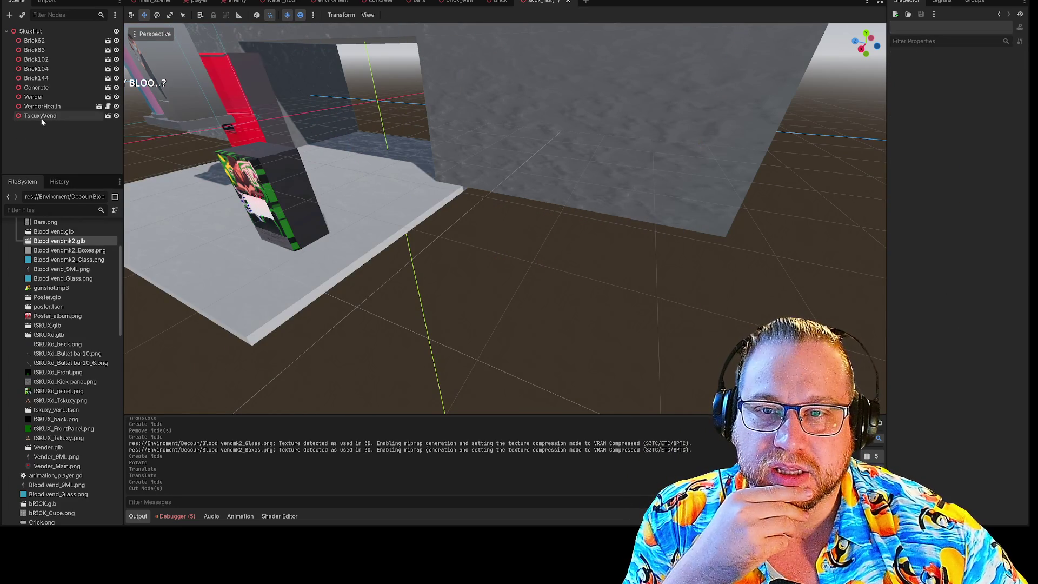
# Add a MeshInstance3D, try dragging Blood vendmk2.glb onto its Mesh field, then open a new scene tab.
pyautogui.click(9, 15)
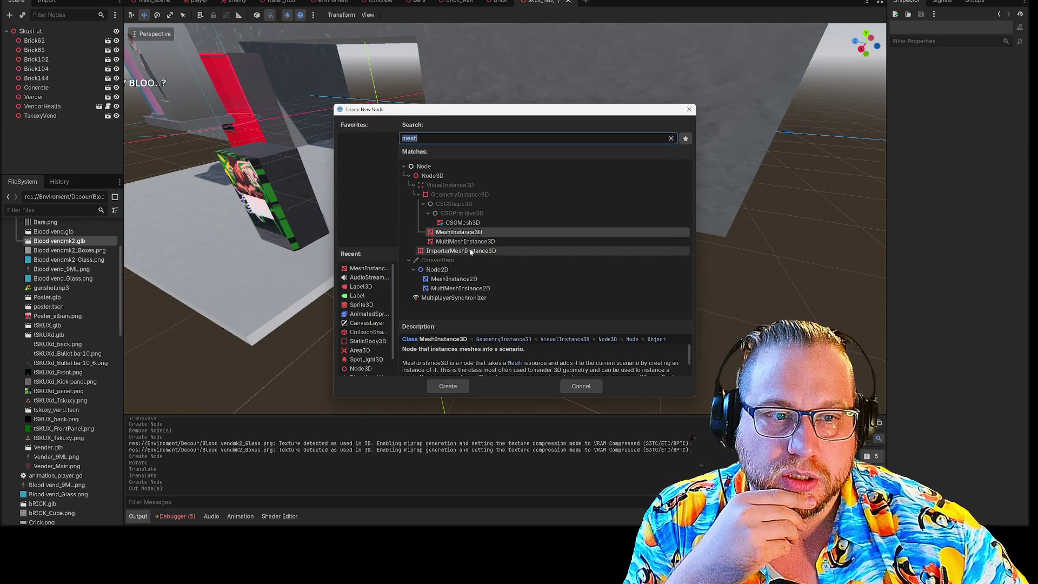
pyautogui.doubleClick(459, 231)
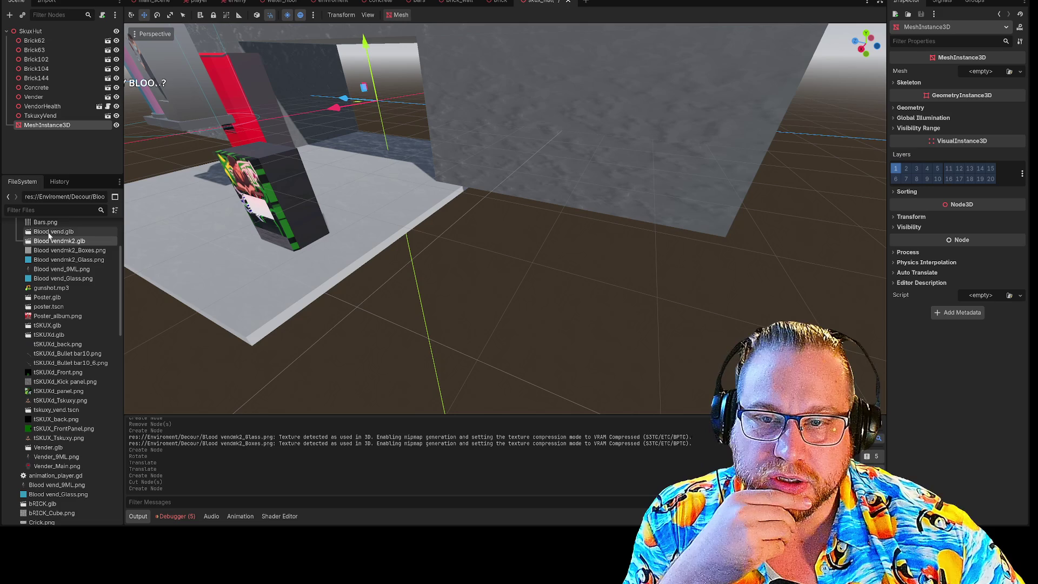
pyautogui.moveTo(47, 243)
pyautogui.mouseDown()
pyautogui.moveTo(827, 165)
pyautogui.moveTo(962, 96)
pyautogui.moveTo(985, 73)
pyautogui.mouseUp()
pyautogui.click(894, 83)
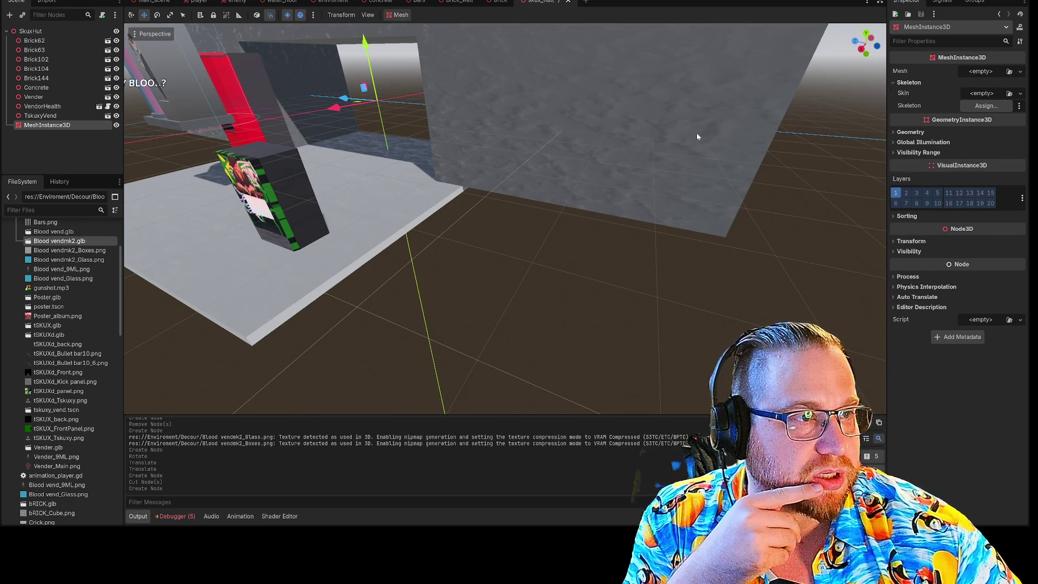
pyautogui.moveTo(52, 241)
pyautogui.mouseDown()
pyautogui.moveTo(472, 228)
pyautogui.moveTo(881, 131)
pyautogui.moveTo(977, 96)
pyautogui.mouseUp()
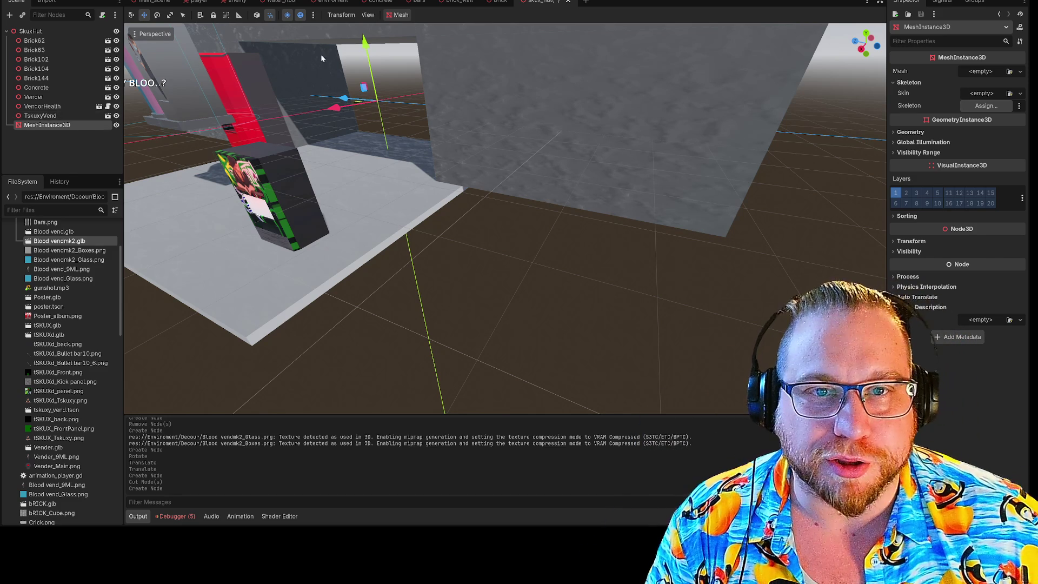
pyautogui.click(586, 2)
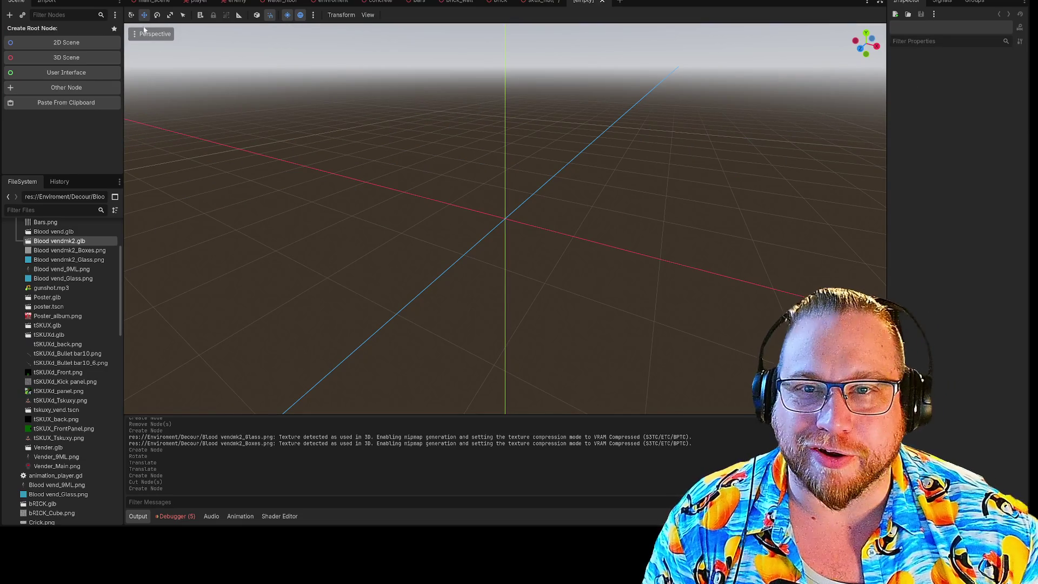
# Create a Node3D root with a MeshInstance3D child and instance Blood vendmk2.glb into it.
pyautogui.click(65, 57)
pyautogui.rightClick(32, 31)
pyautogui.click(74, 42)
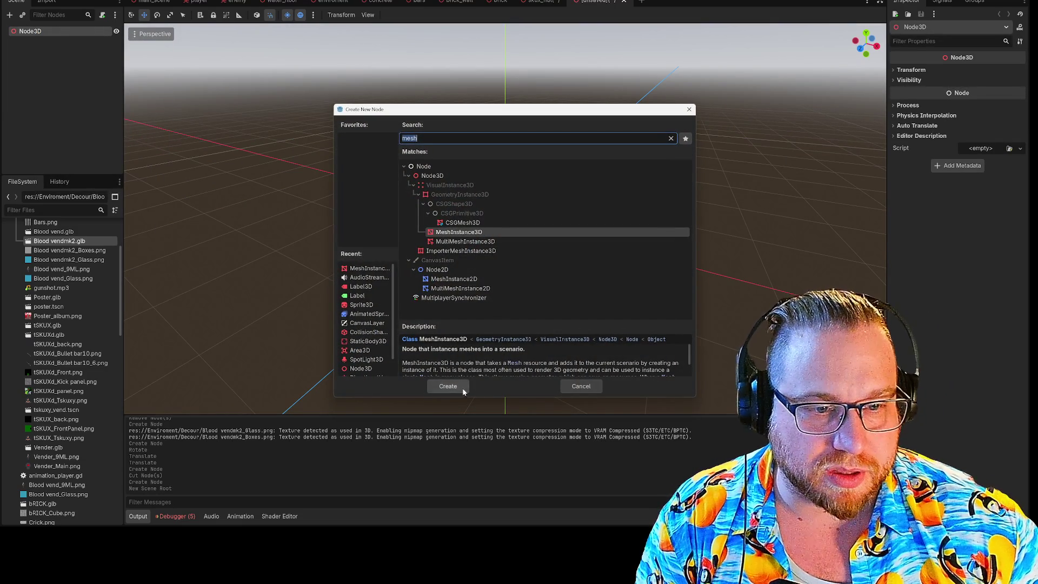
pyautogui.click(456, 387)
pyautogui.click(32, 31)
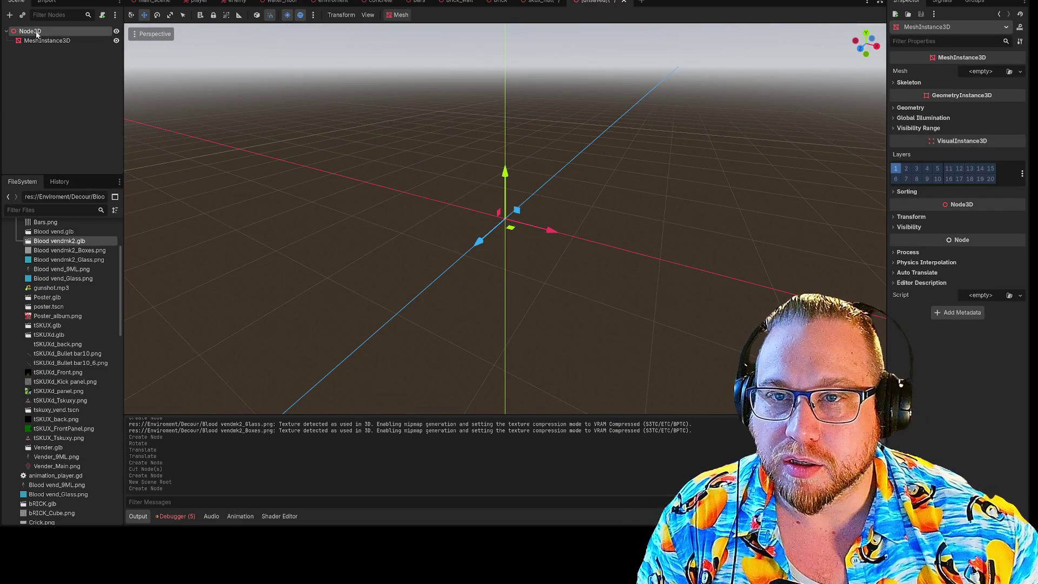
pyautogui.moveTo(56, 248)
pyautogui.mouseDown()
pyautogui.moveTo(69, 63)
pyautogui.moveTo(49, 38)
pyautogui.moveTo(57, 53)
pyautogui.mouseUp()
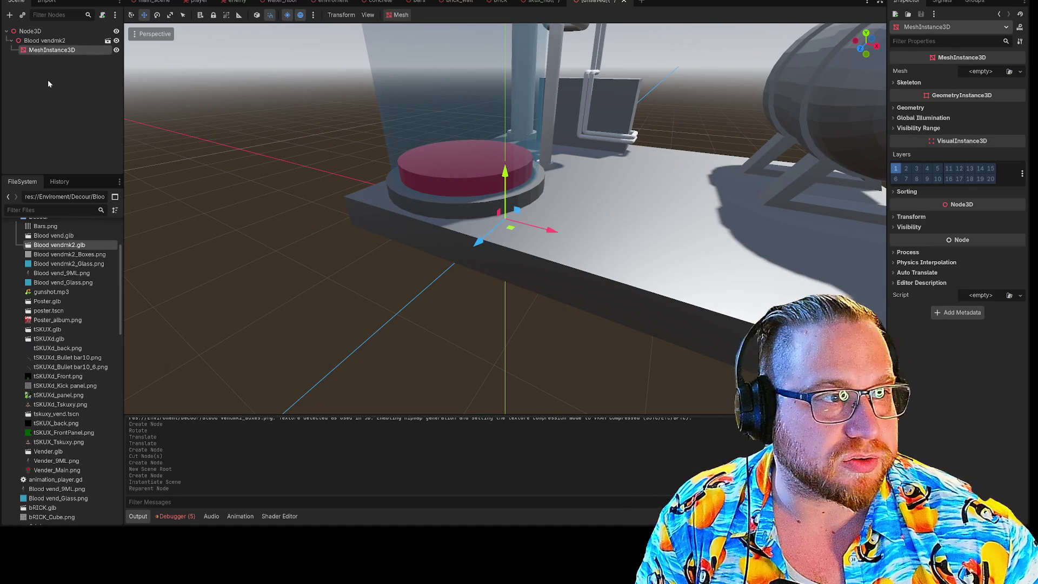
# Browse the MeshInstance3D's Skin and Mesh file pickers, ending in the Mesh Quick Load picker.
pyautogui.click(42, 54)
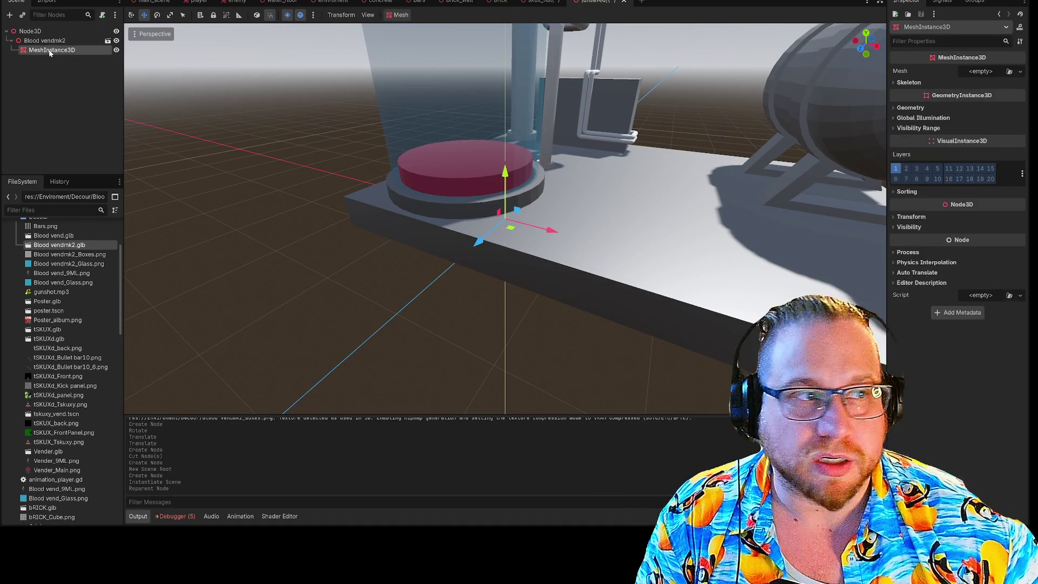
pyautogui.click(895, 118)
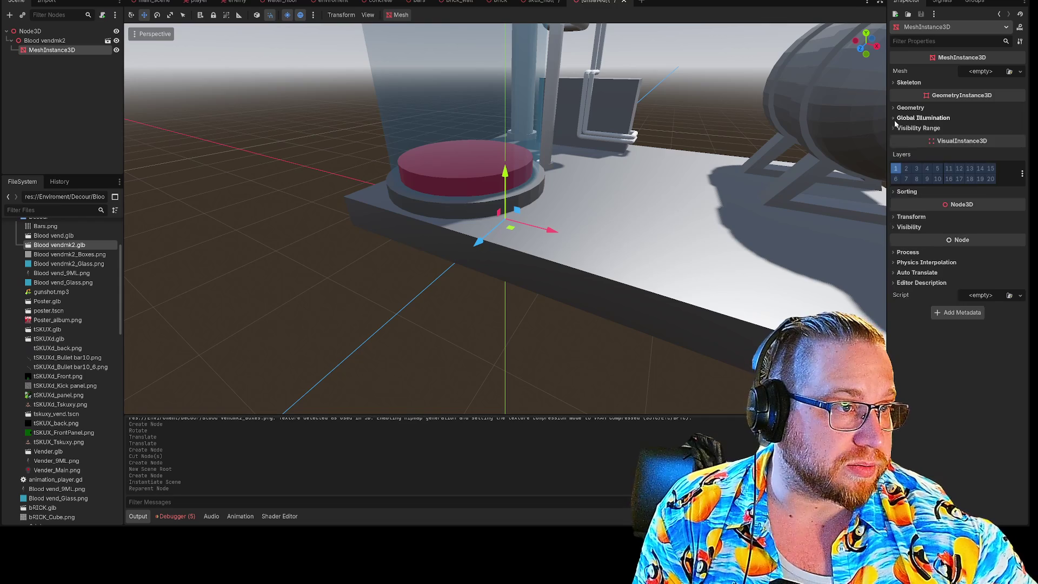
pyautogui.click(895, 118)
pyautogui.click(896, 109)
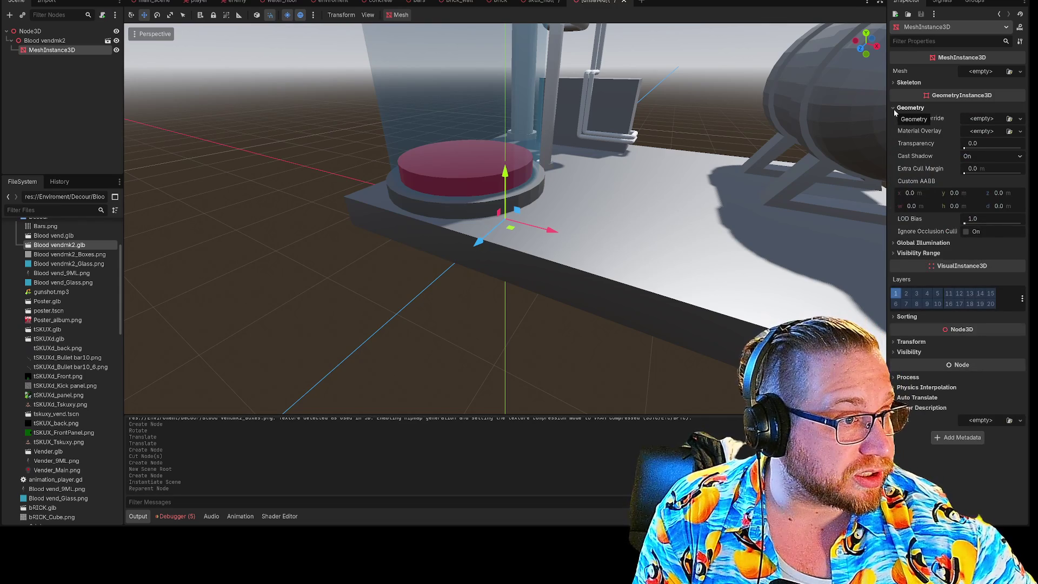
pyautogui.click(896, 107)
pyautogui.click(897, 82)
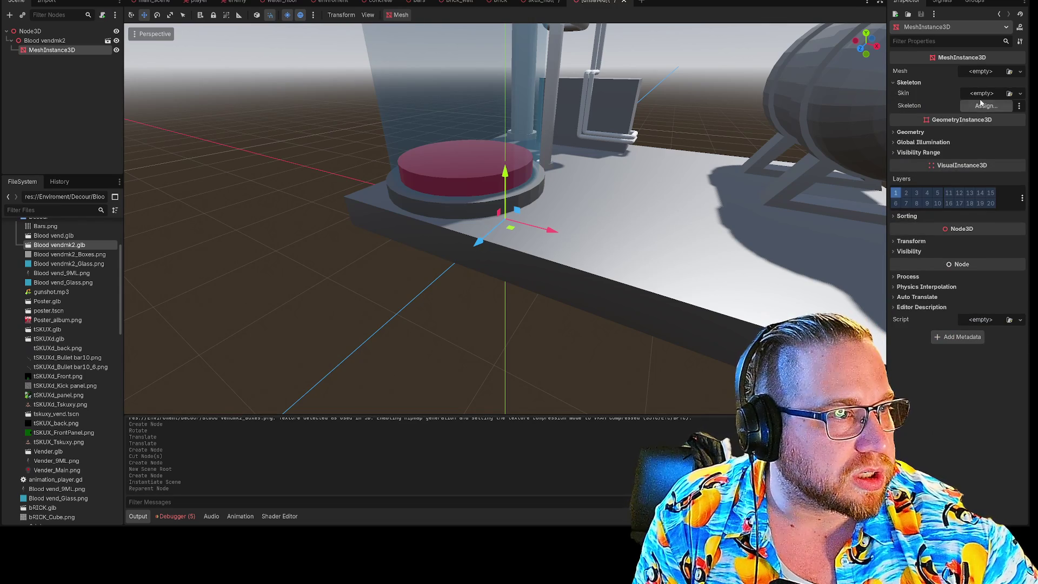
pyautogui.click(1009, 93)
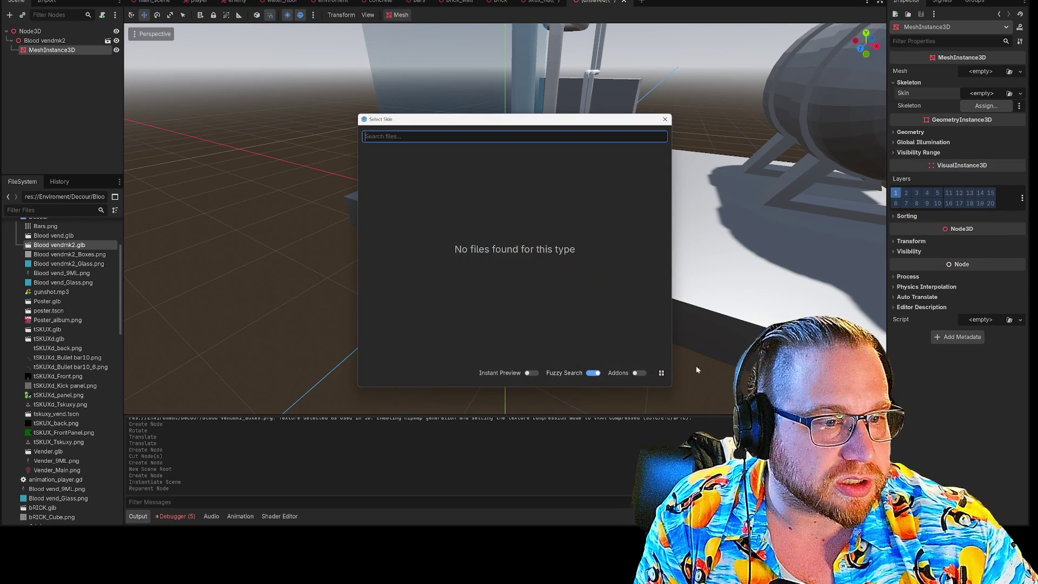
pyautogui.press('Escape')
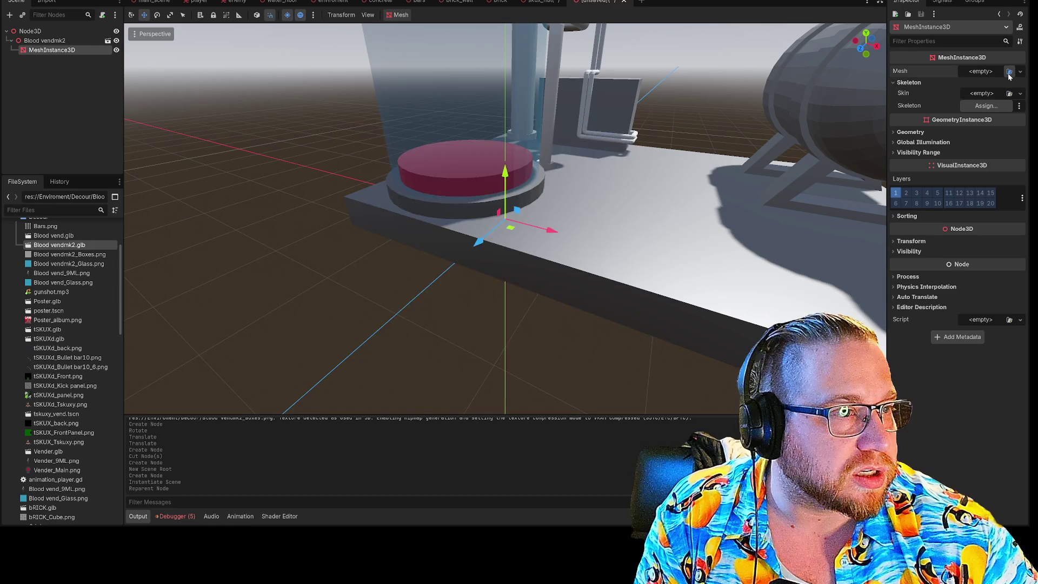
pyautogui.click(1009, 71)
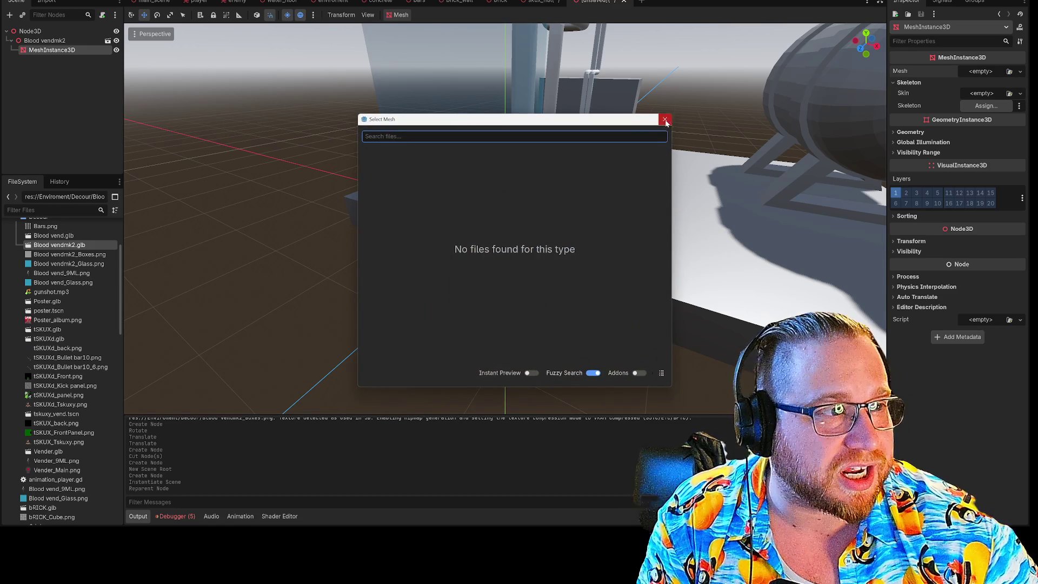
pyautogui.click(665, 119)
pyautogui.click(1021, 72)
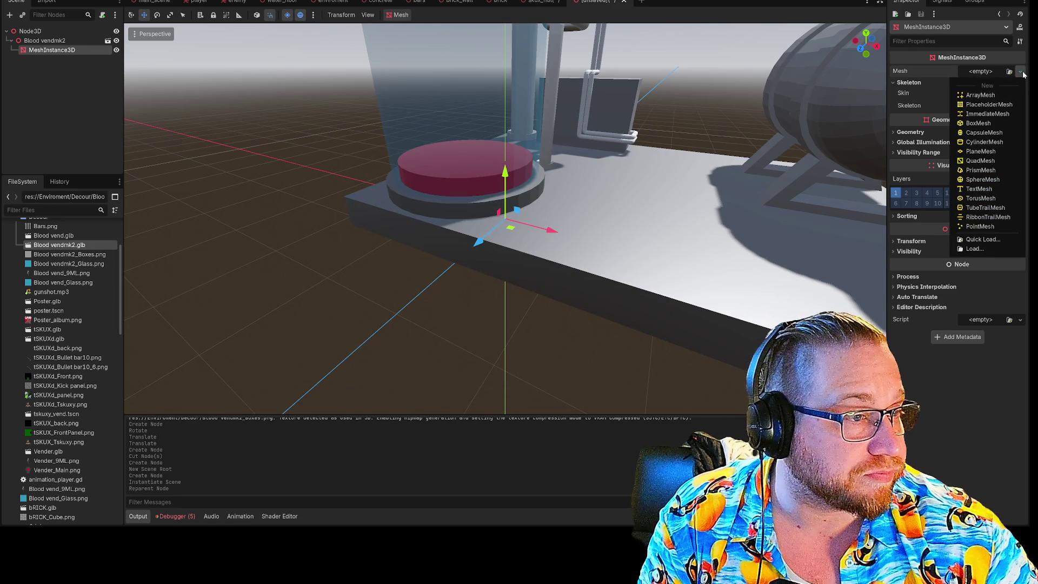
pyautogui.click(984, 239)
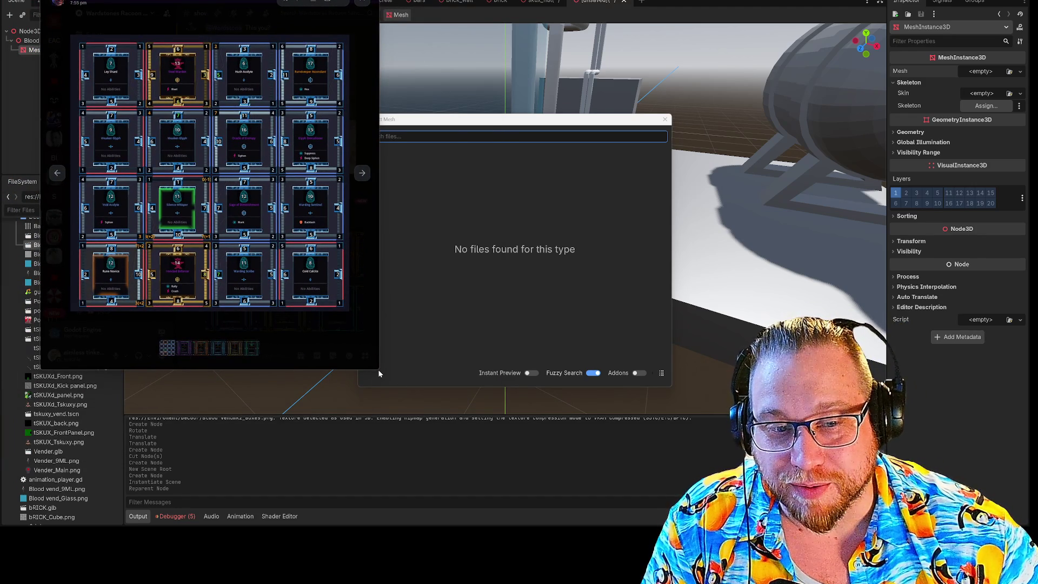
# Enlarge the image viewer, page through five more card art images, then close it.
pyautogui.moveTo(377, 368)
pyautogui.mouseDown()
pyautogui.moveTo(712, 478)
pyautogui.moveTo(644, 510)
pyautogui.mouseUp()
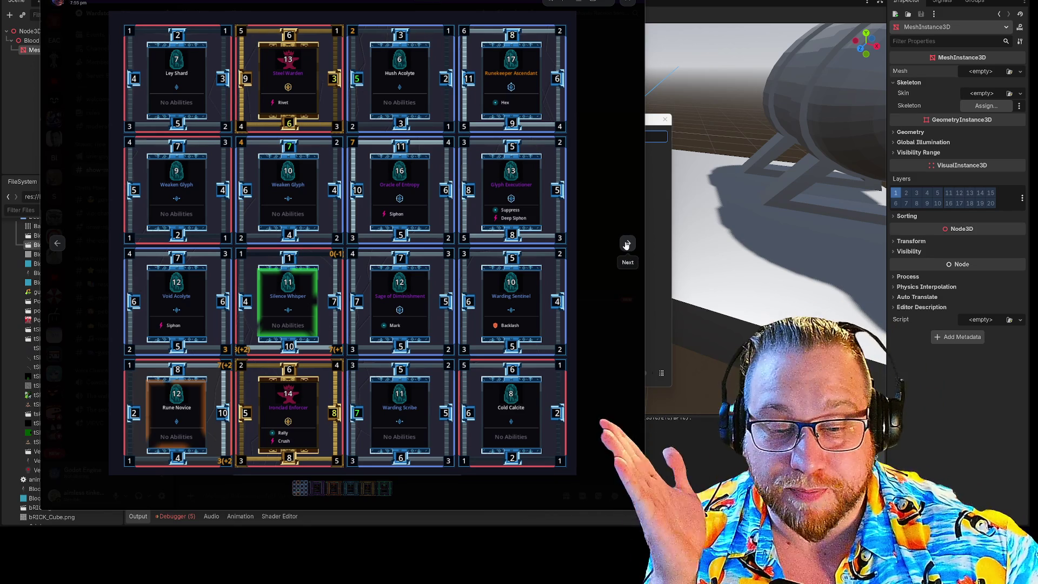
pyautogui.click(627, 246)
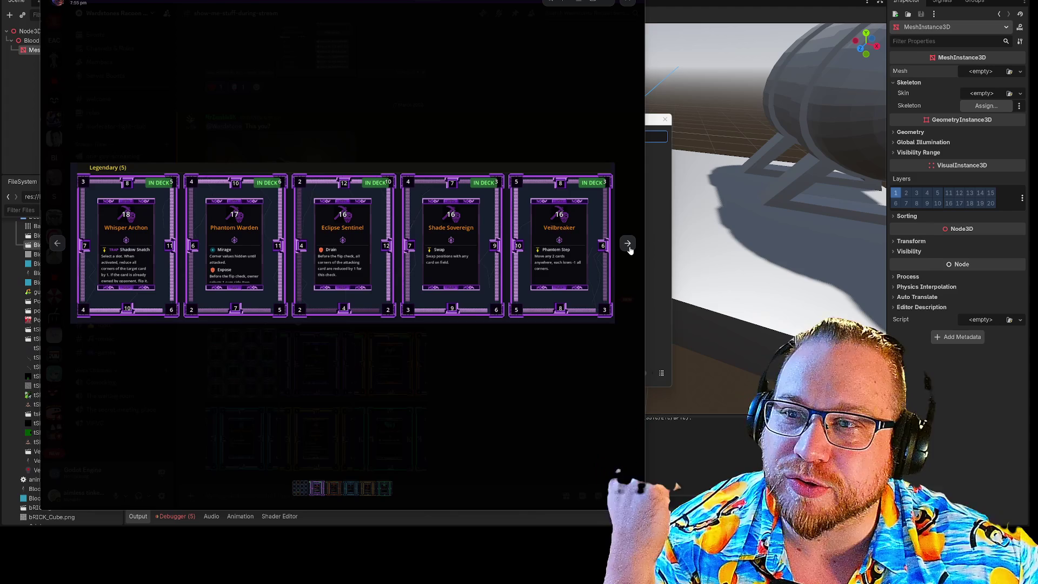
pyautogui.click(628, 244)
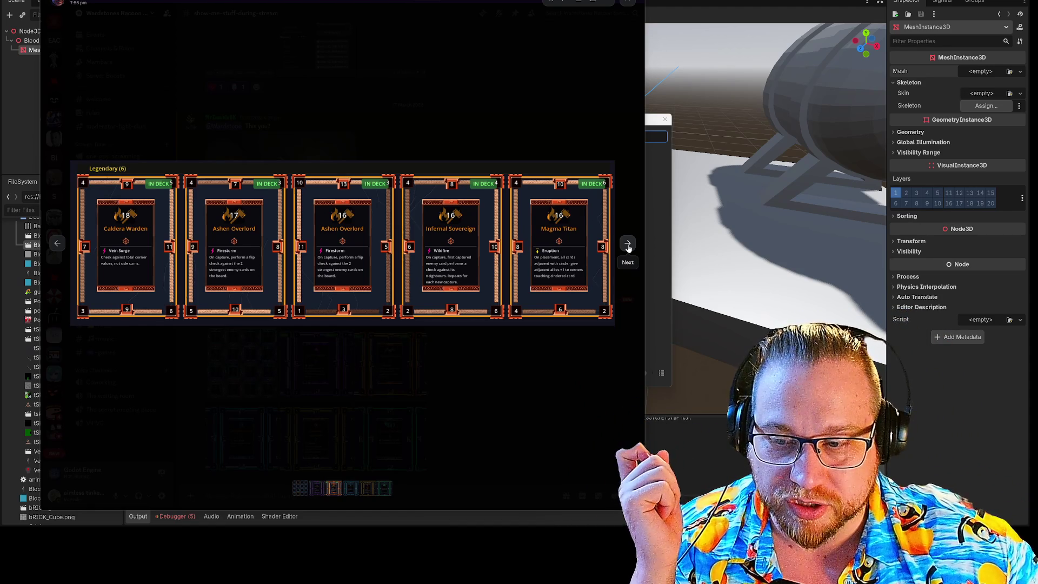
pyautogui.click(628, 244)
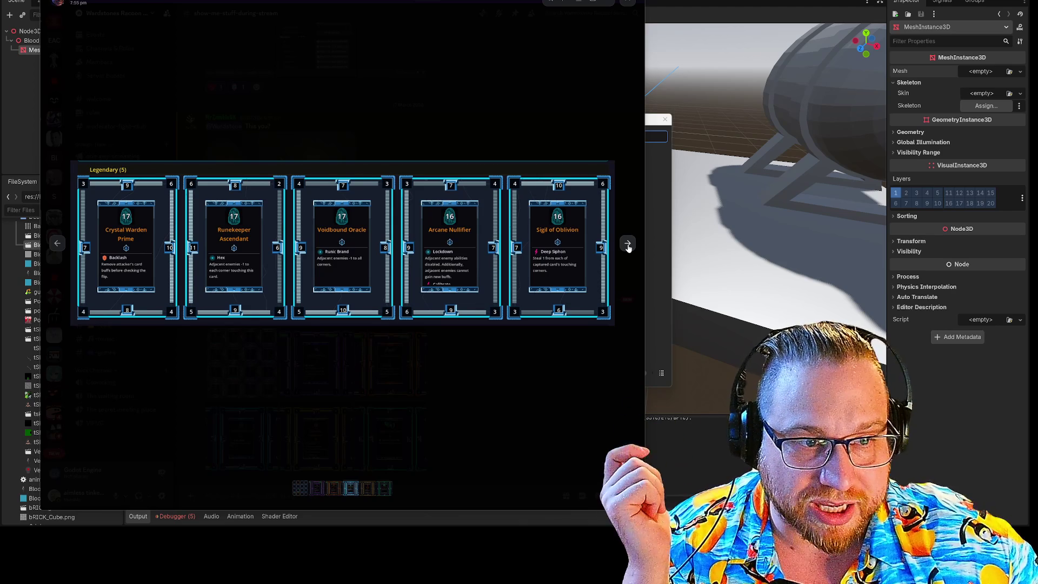
pyautogui.click(628, 244)
pyautogui.click(628, 245)
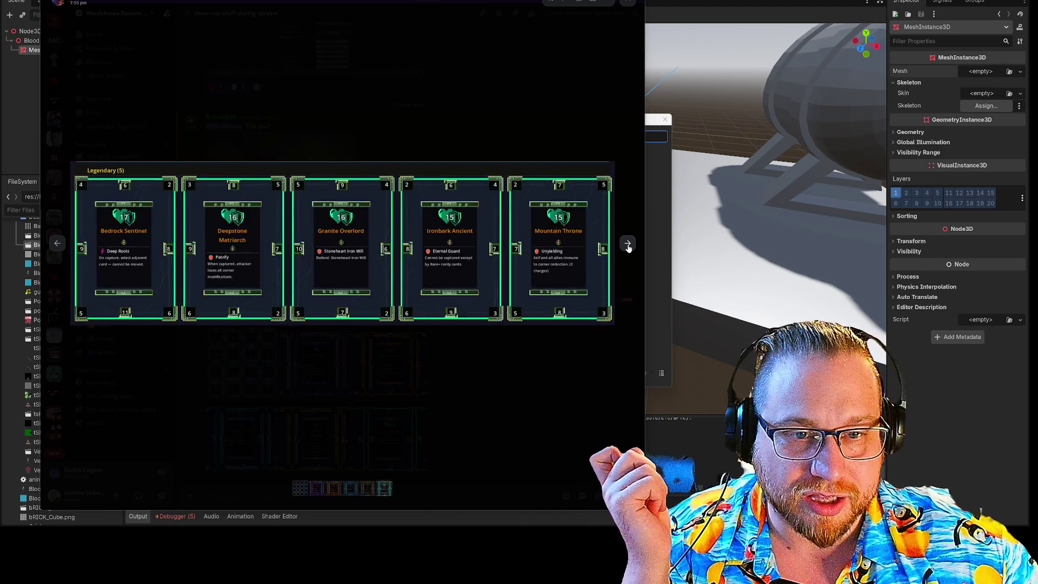
pyautogui.click(511, 371)
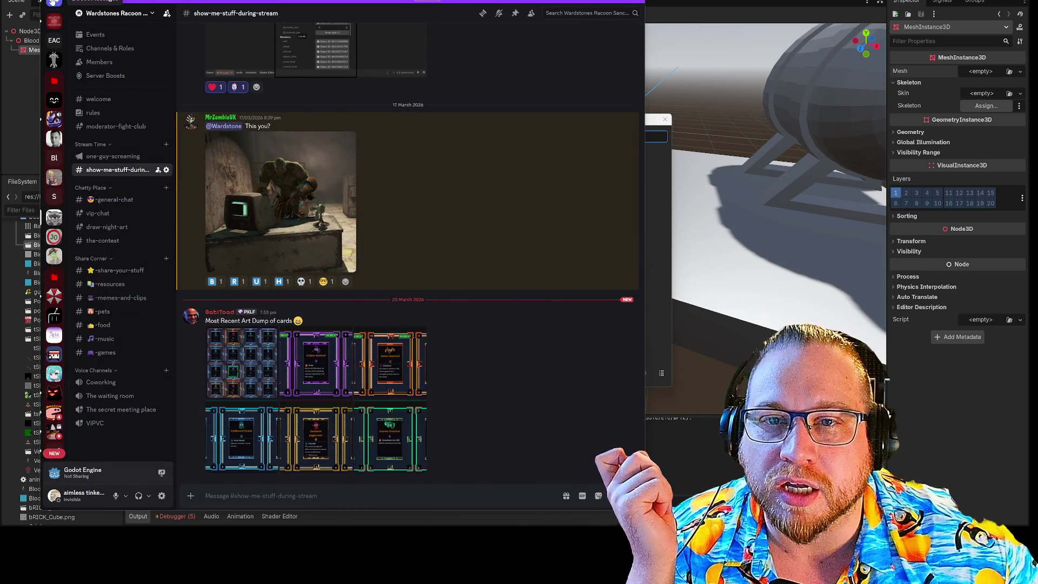
# Open a direct message, preview its shared diamond image, then return via the stream channel to Godot.
pyautogui.click(54, 3)
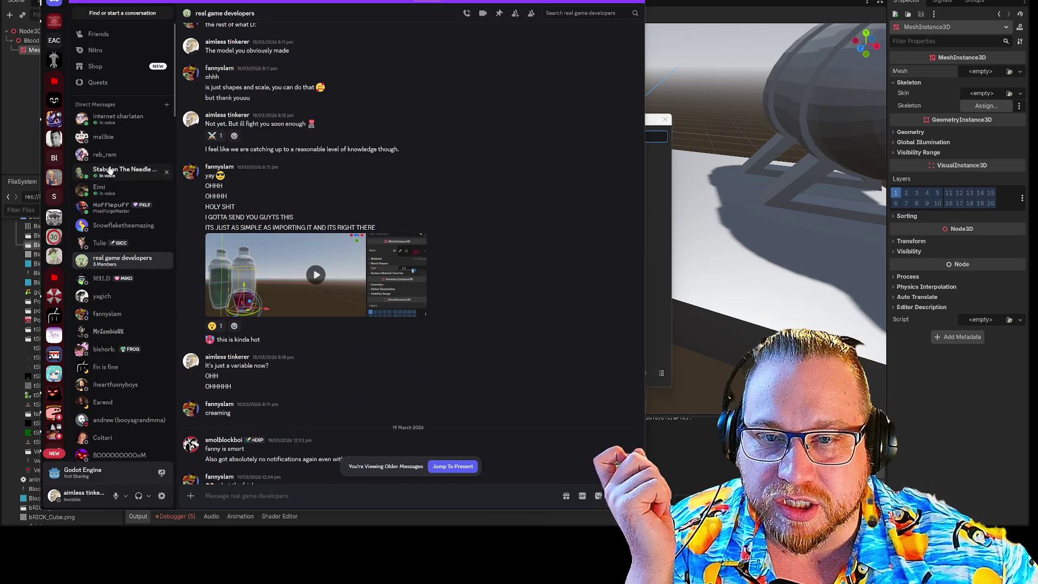
pyautogui.click(113, 210)
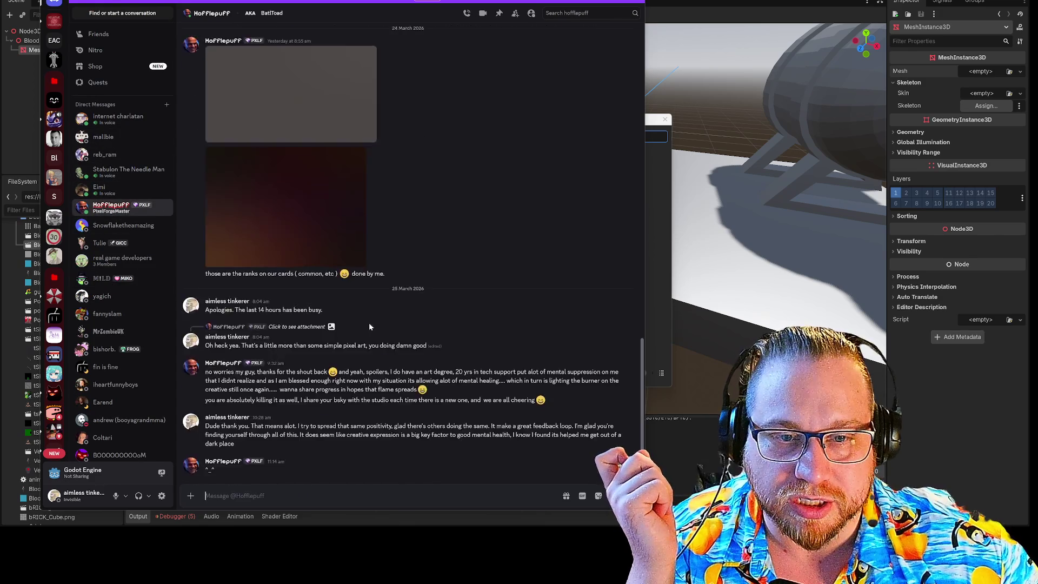
pyautogui.scroll(-2, 449, 340)
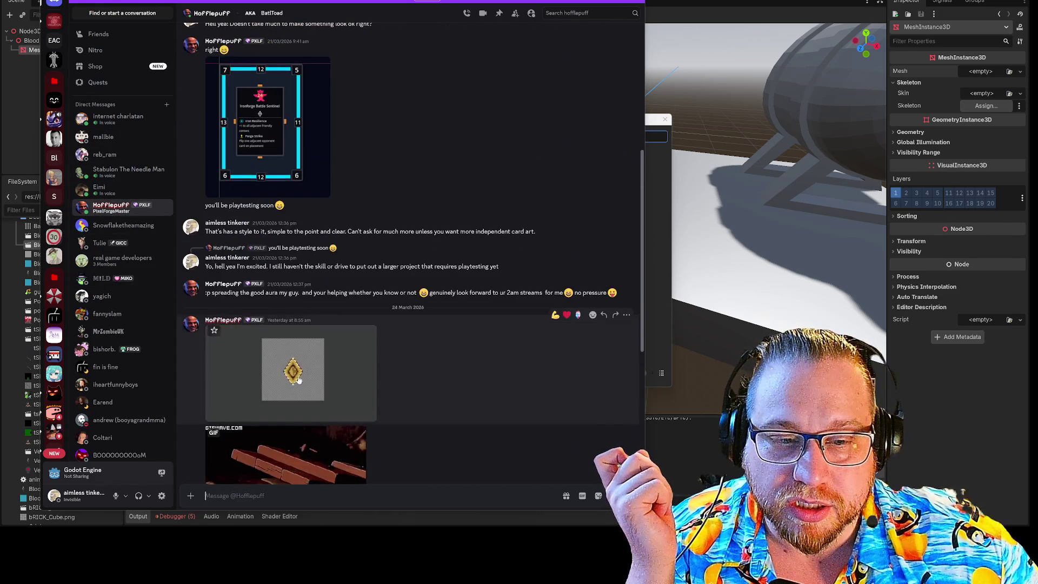
pyautogui.click(287, 375)
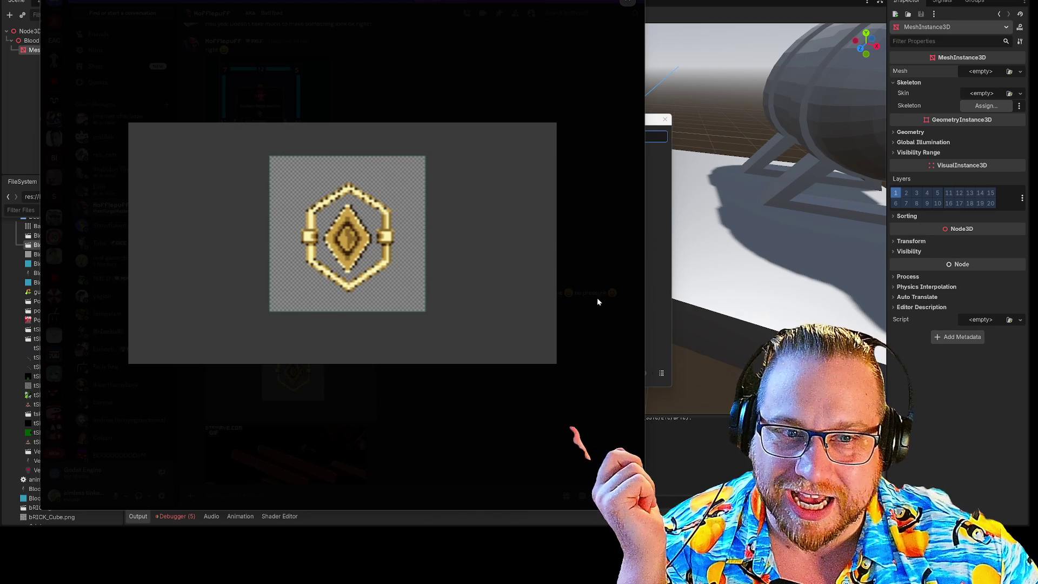
pyautogui.click(602, 339)
pyautogui.click(54, 119)
pyautogui.hotkey('alt', 'Tab')
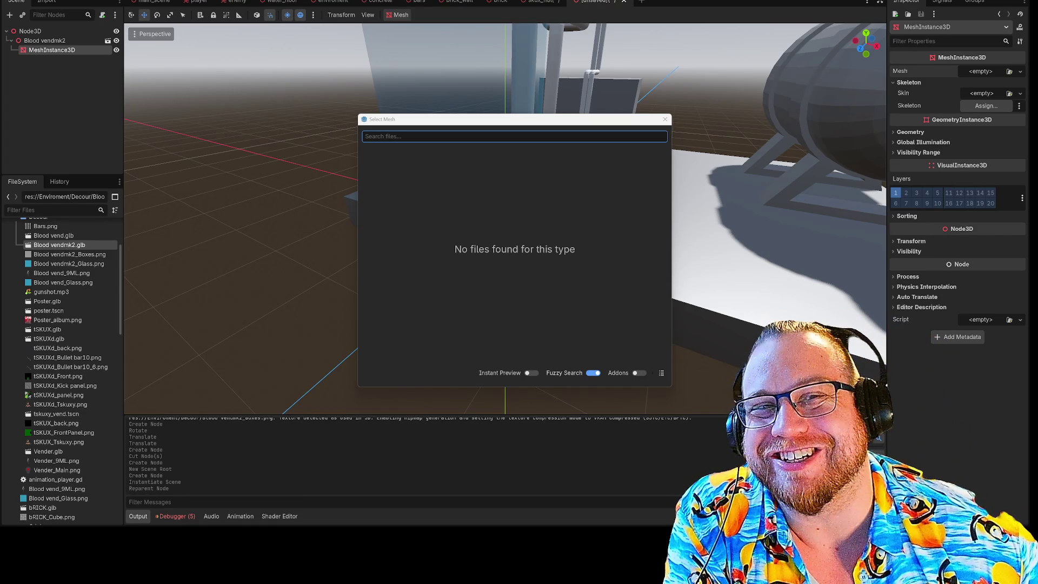
# Close the empty Select Mesh dialog.
pyautogui.click(665, 119)
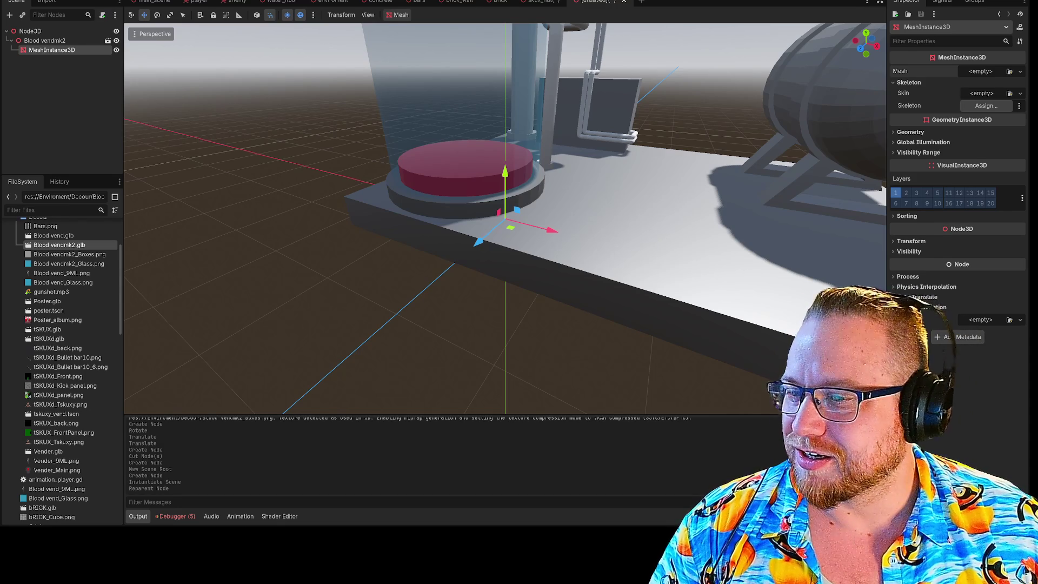
# View the vending machine from the front, then bring up Discord's group chat and play the shared clip.
pyautogui.moveTo(353, 87)
pyautogui.mouseDown()
pyautogui.moveTo(323, 128)
pyautogui.moveTo(326, 172)
pyautogui.moveTo(669, 245)
pyautogui.mouseUp()
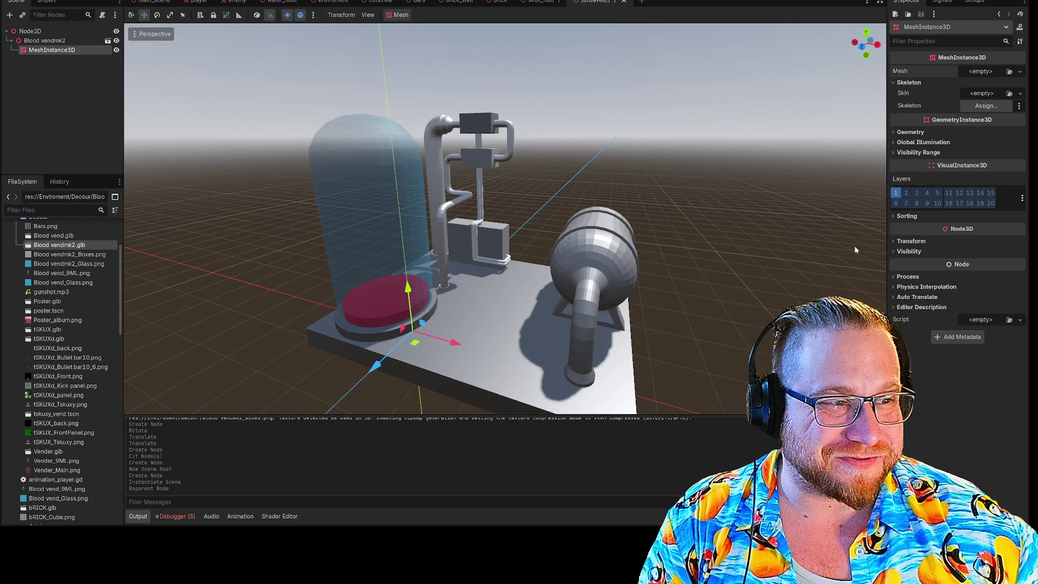
pyautogui.click(893, 243)
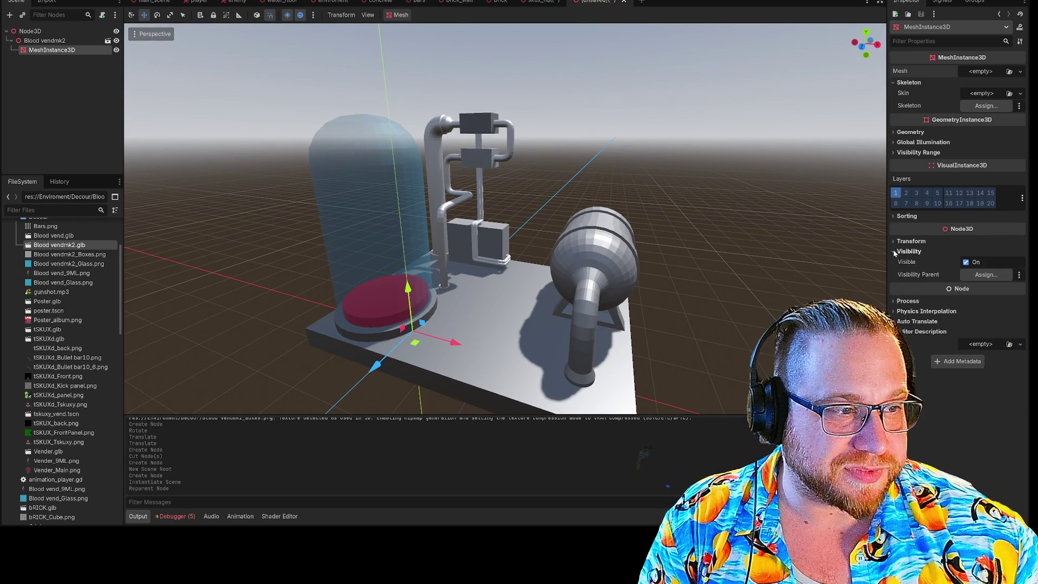
pyautogui.click(893, 242)
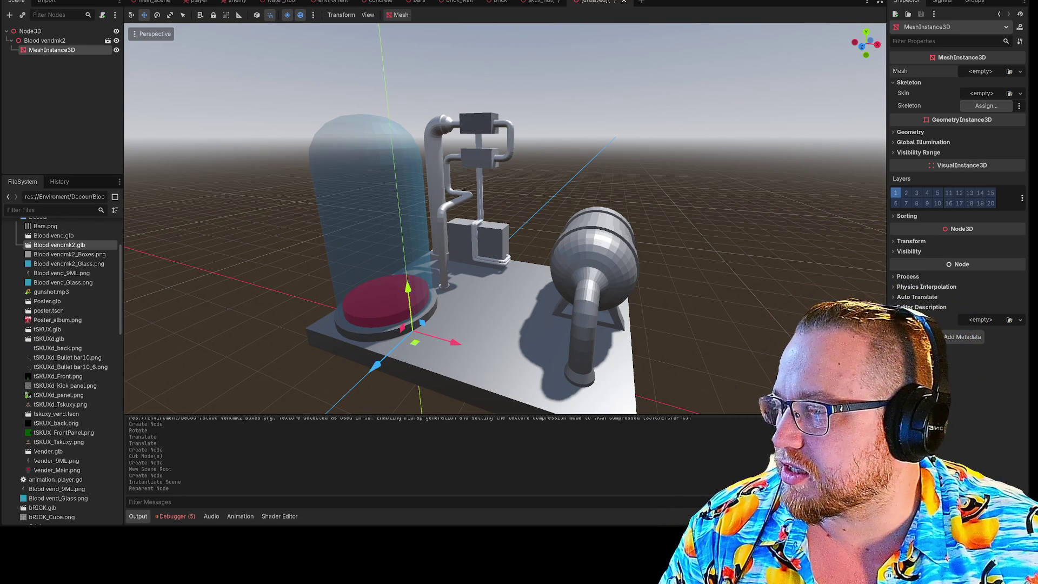
pyautogui.hotkey('alt', 'Tab')
pyautogui.moveTo(378, 62); pyautogui.dragTo(479, 16)
pyautogui.click(460, 275)
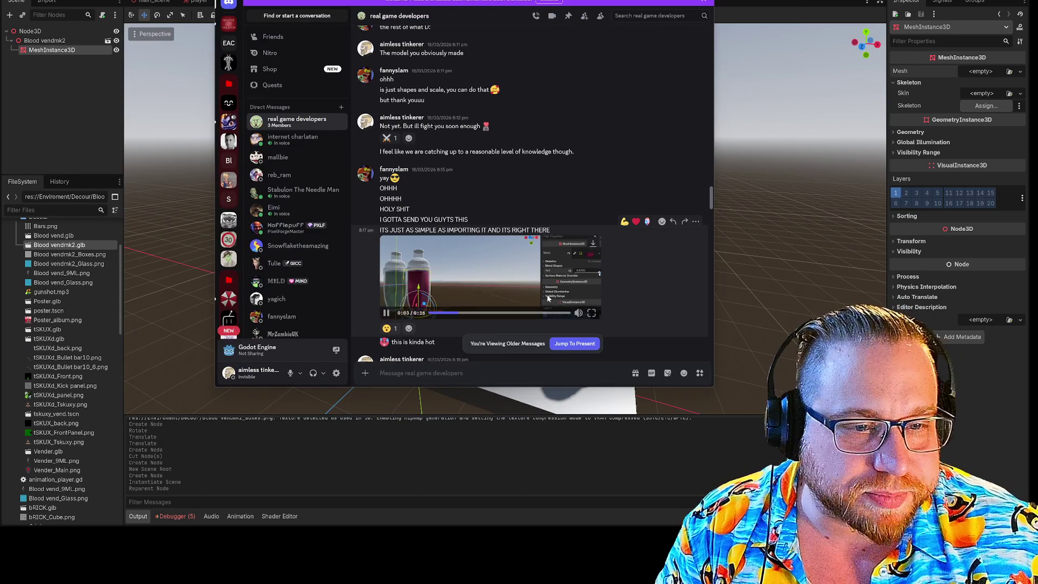
# Watch the shared blend-shape clip full screen.
pyautogui.click(591, 313)
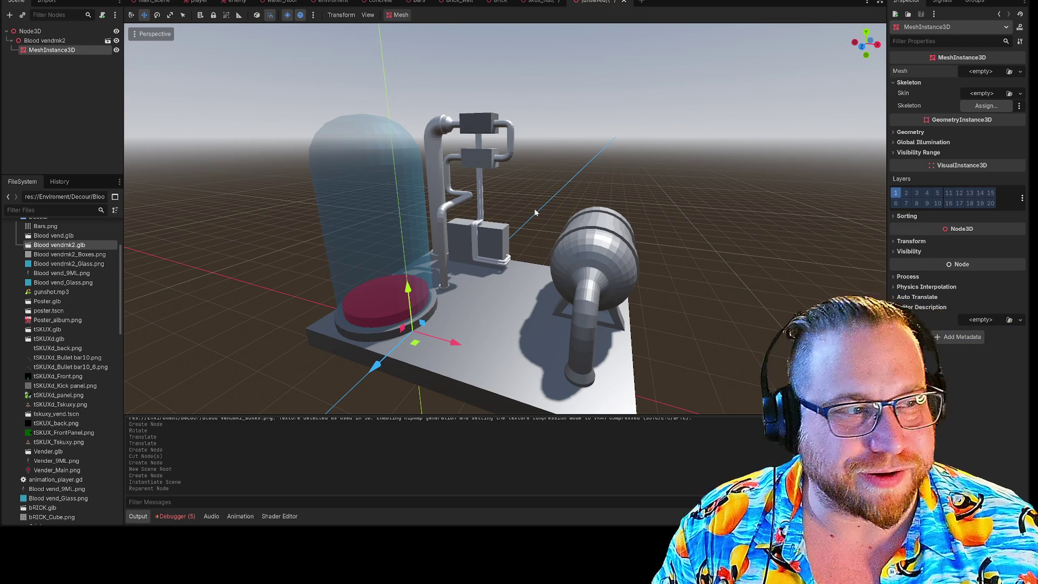
# Try a New Skin and Quick Load for Skin and Mesh, then clear Skin back to empty.
pyautogui.click(989, 93)
pyautogui.click(984, 118)
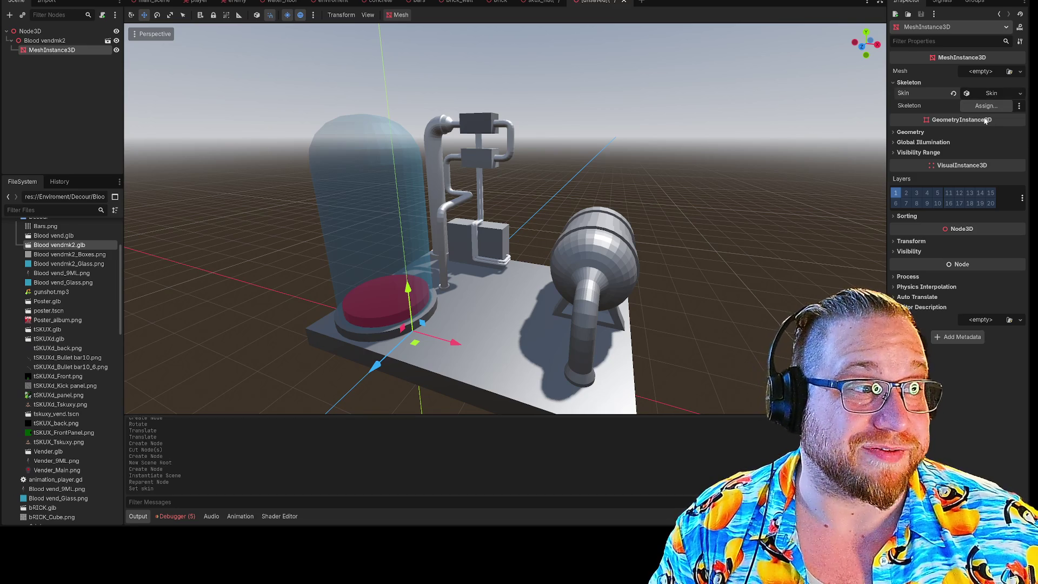
pyautogui.click(1020, 93)
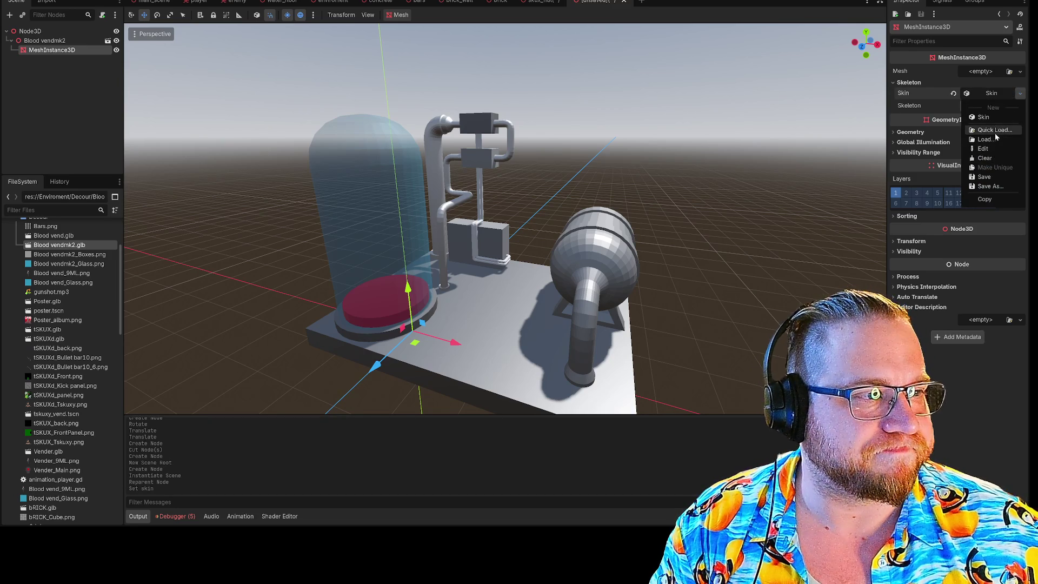
pyautogui.click(995, 131)
pyautogui.click(665, 118)
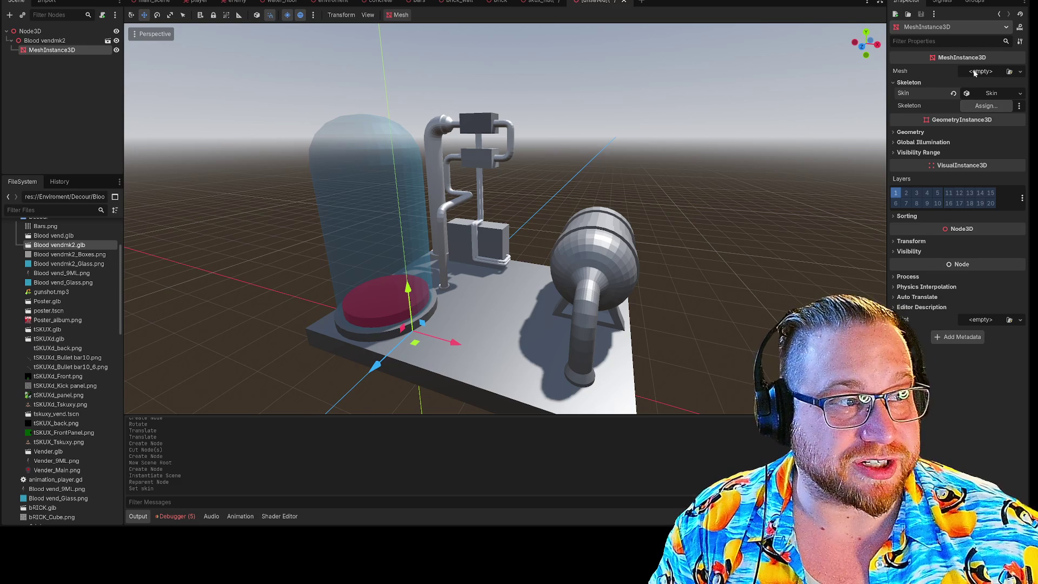
pyautogui.click(1009, 72)
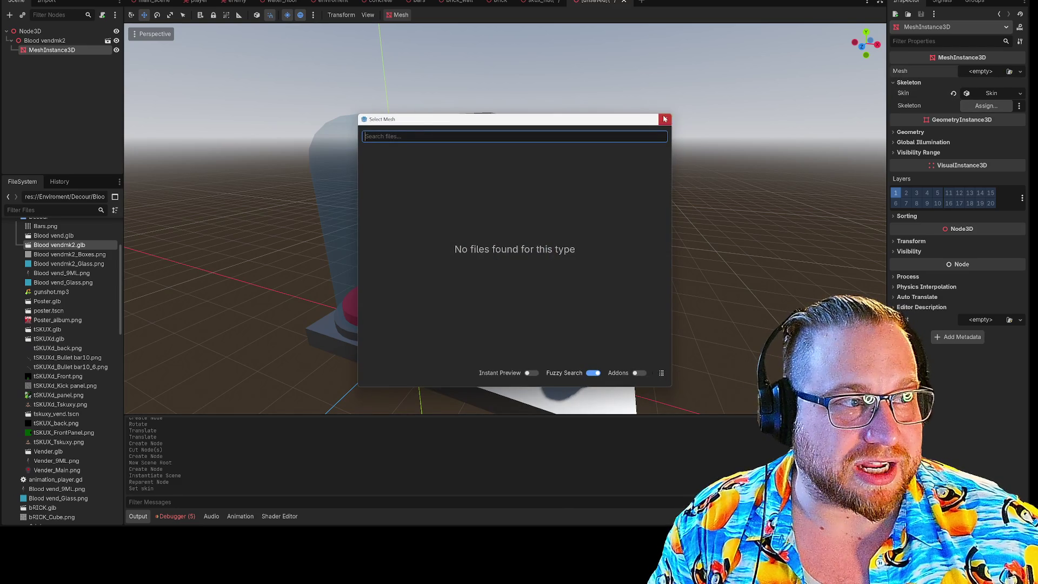
pyautogui.click(665, 119)
pyautogui.click(954, 94)
# Drag MeshInstance3D out of Blood vendmk2 to sit directly under Node3D.
pyautogui.click(940, 81)
pyautogui.click(900, 83)
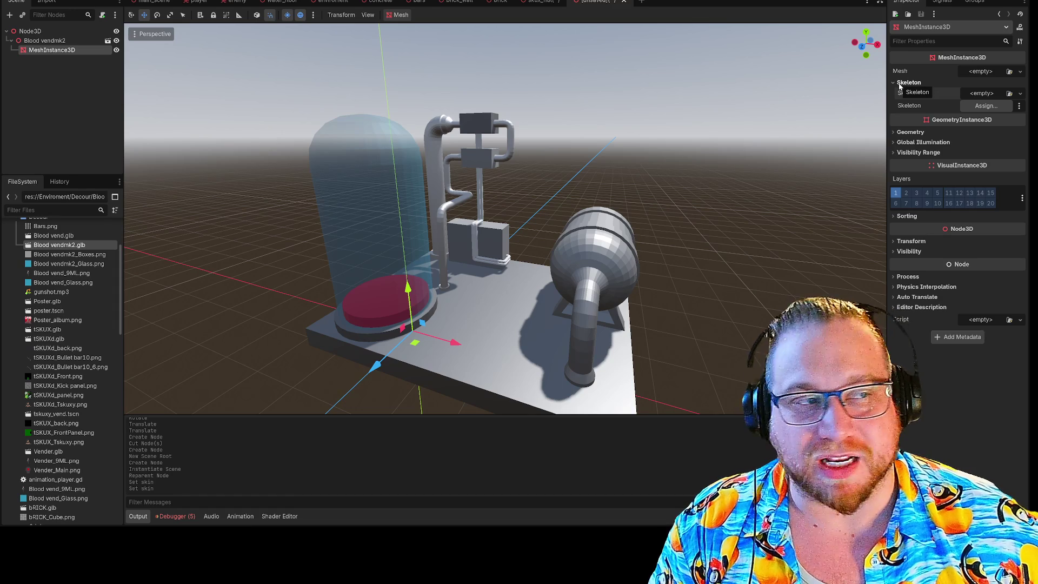
pyautogui.click(926, 82)
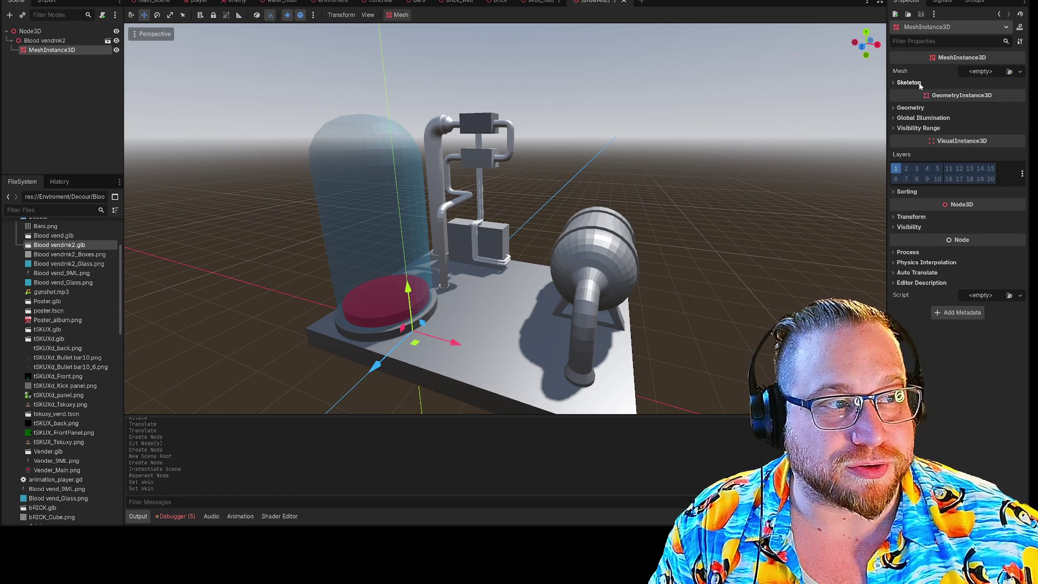
pyautogui.click(926, 82)
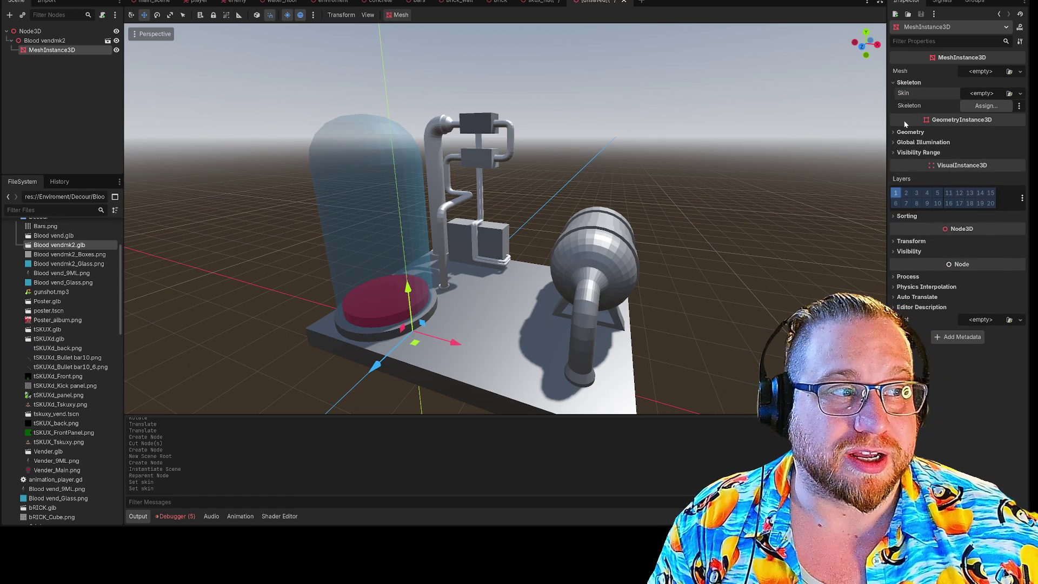
pyautogui.click(896, 133)
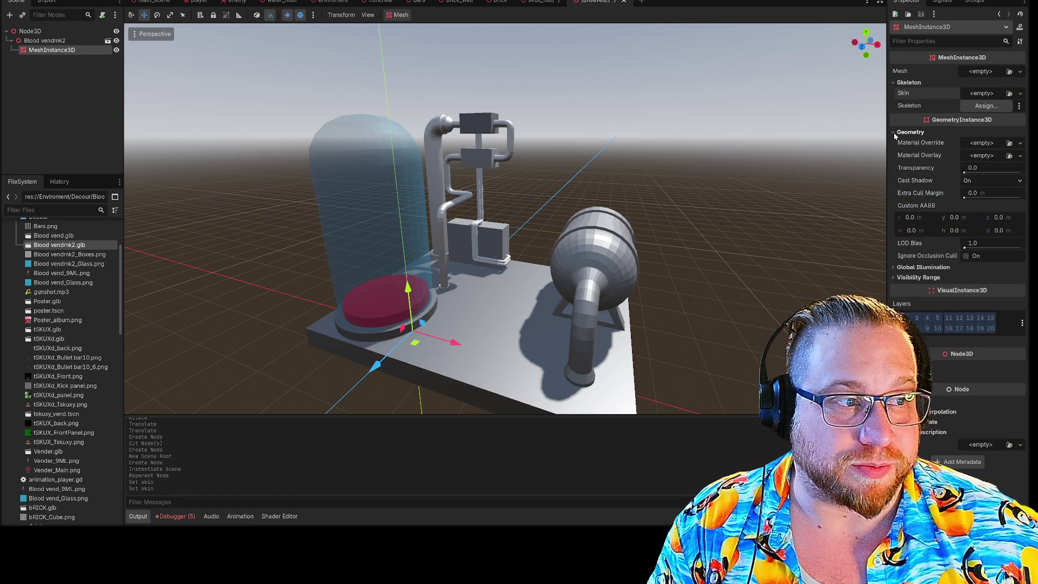
pyautogui.click(897, 133)
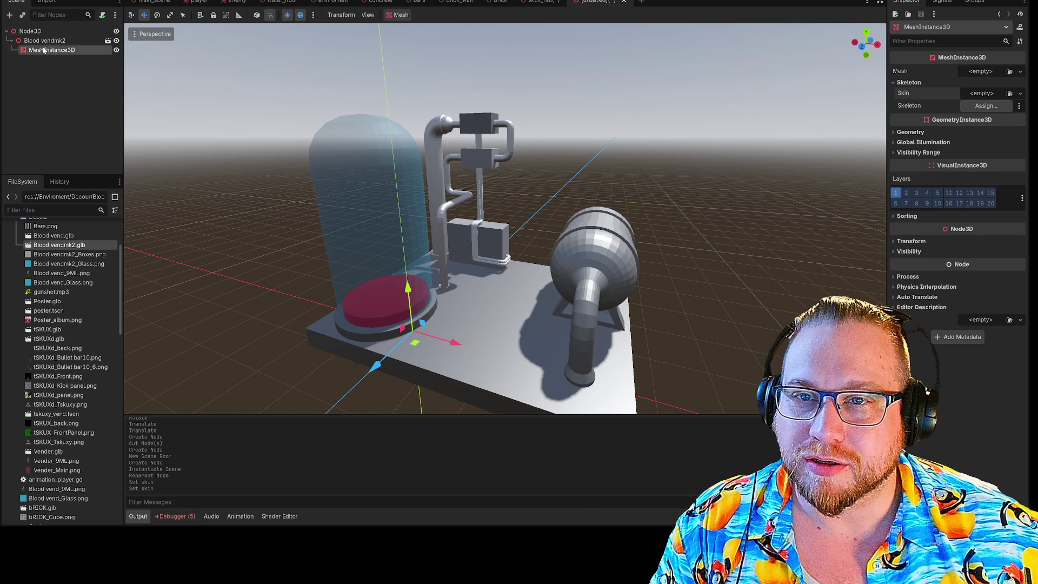
pyautogui.moveTo(43, 49); pyautogui.dragTo(35, 36)
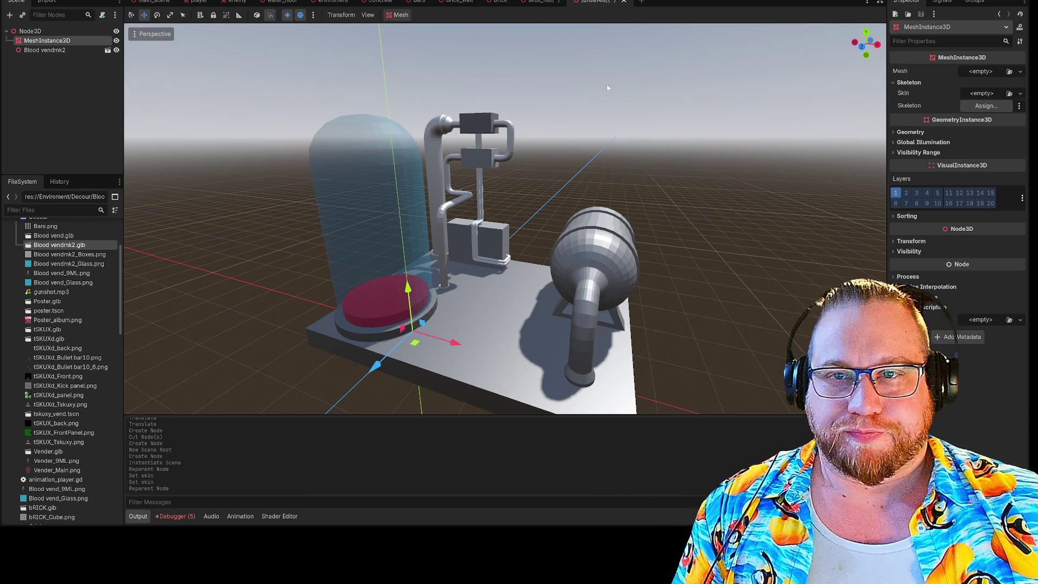
# Reparent Blood vendmk2 under MeshInstance3D in the Scene dock, then launch Blender from Steam.
pyautogui.click(43, 49)
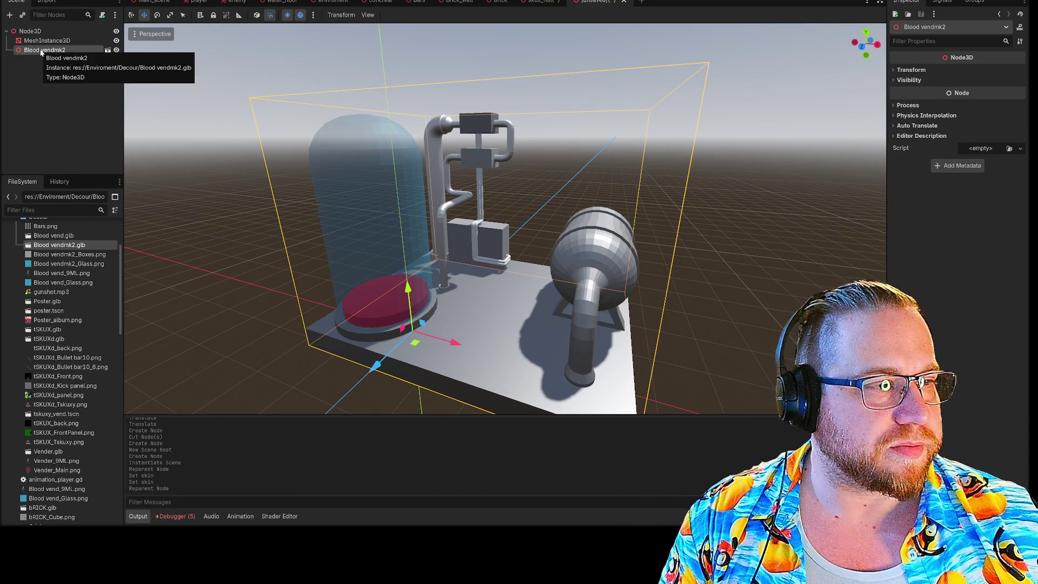
pyautogui.moveTo(77, 53)
pyautogui.mouseDown()
pyautogui.moveTo(47, 45)
pyautogui.moveTo(40, 54)
pyautogui.moveTo(32, 32)
pyautogui.moveTo(42, 50)
pyautogui.mouseUp()
pyautogui.click(47, 45)
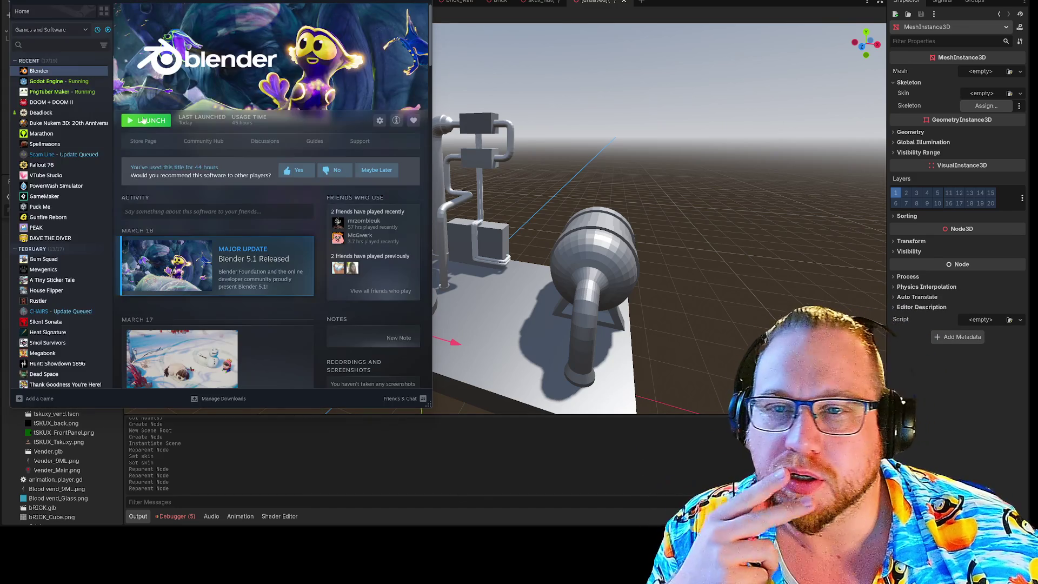
pyautogui.click(157, 123)
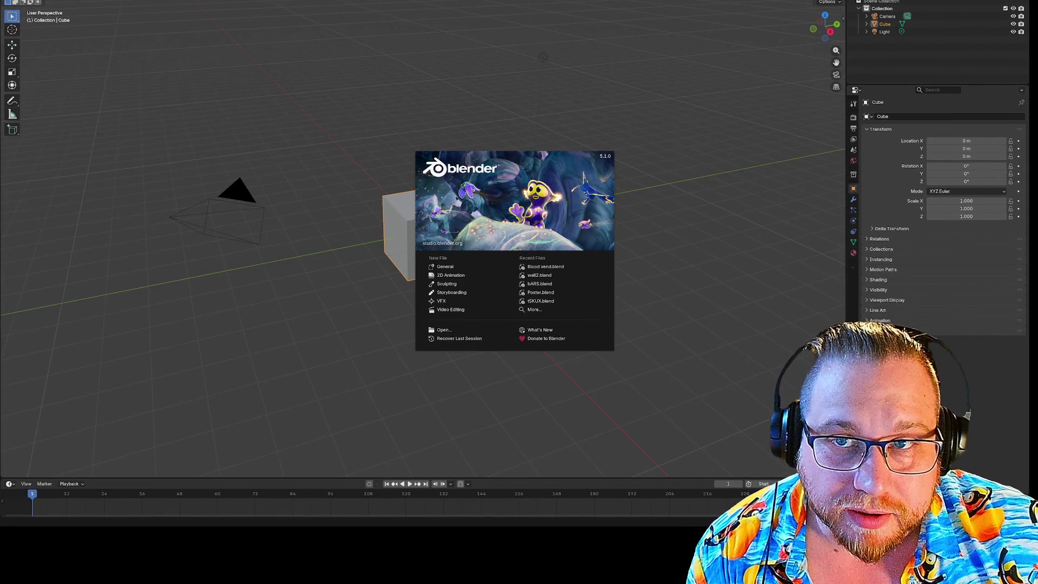
# Dismiss the Blender splash screen and open Blood vend.blend.
pyautogui.click(166, 65)
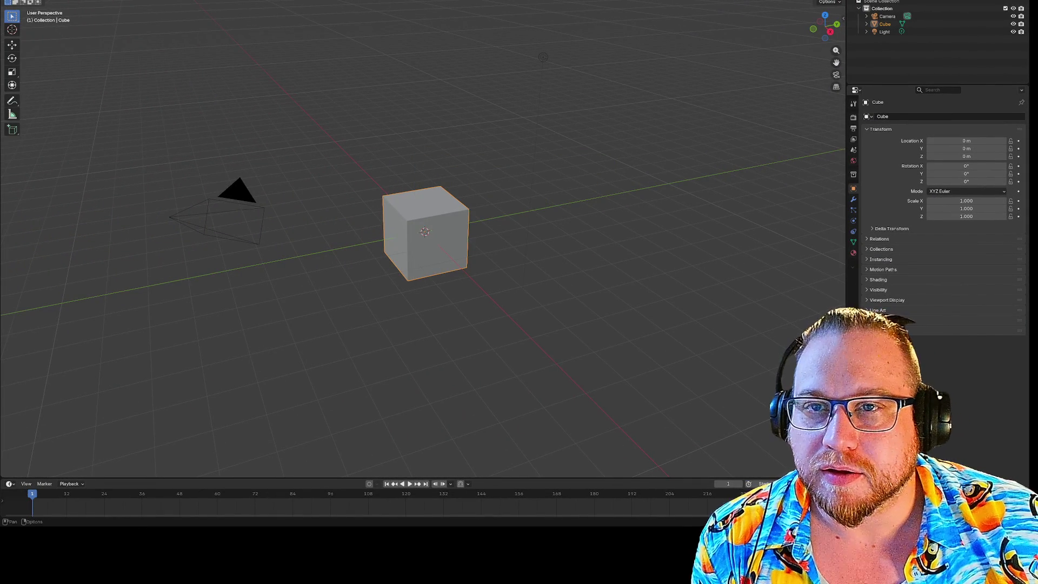
pyautogui.click(16, 1)
pyautogui.click(35, 1)
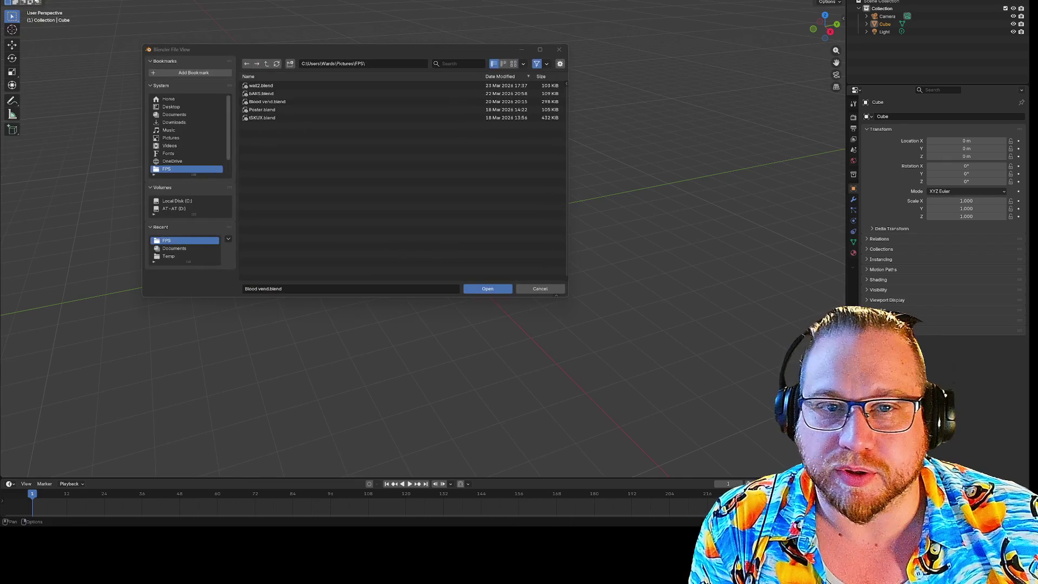
pyautogui.click(282, 102)
pyautogui.click(487, 288)
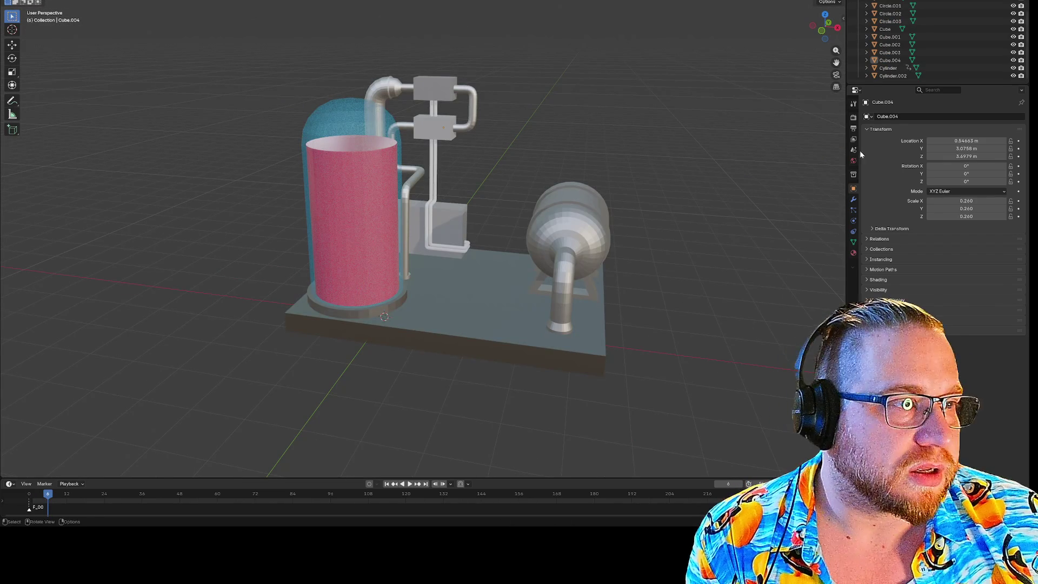
# Show Cube.004's Material.008 settings with the surface and render panels collapsed.
pyautogui.click(854, 242)
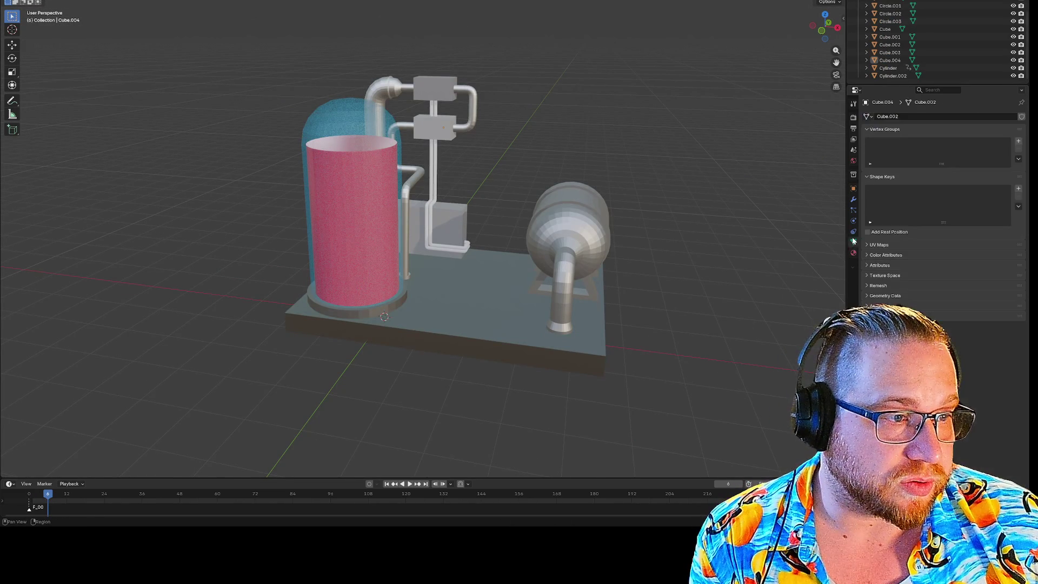
pyautogui.click(853, 231)
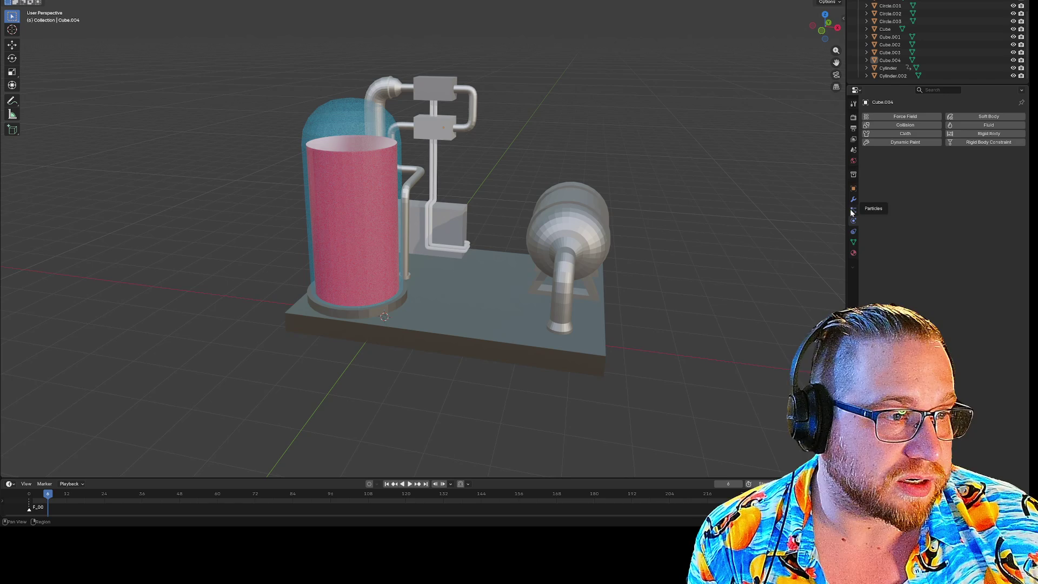
pyautogui.click(854, 190)
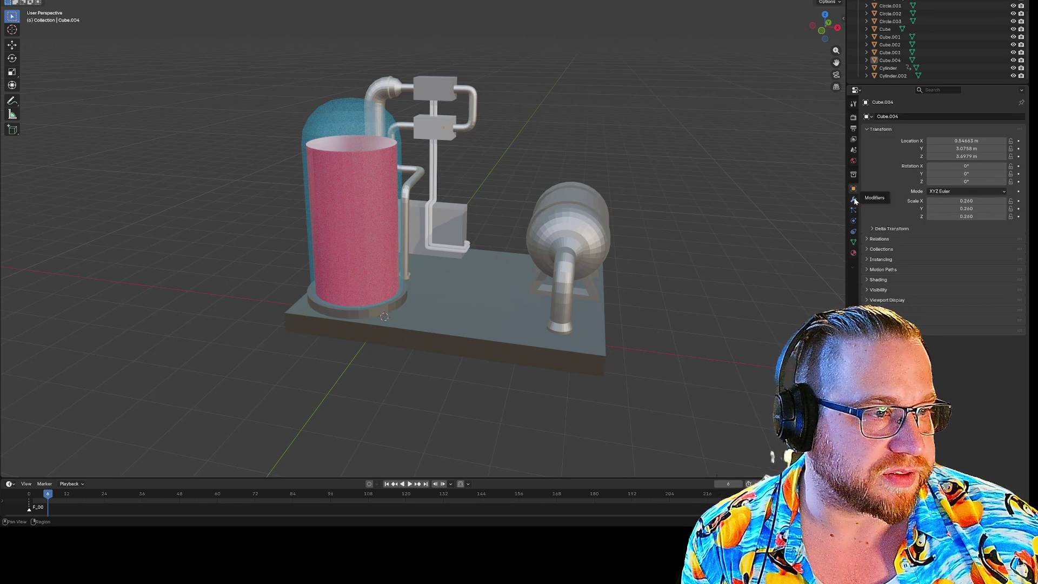
pyautogui.click(853, 232)
pyautogui.click(853, 222)
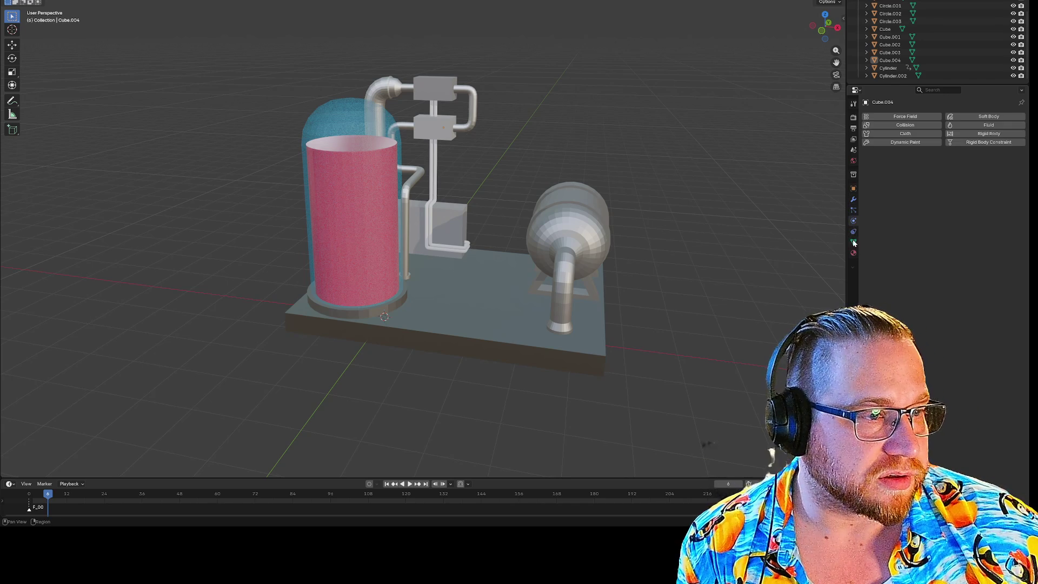
pyautogui.click(853, 242)
pyautogui.click(853, 252)
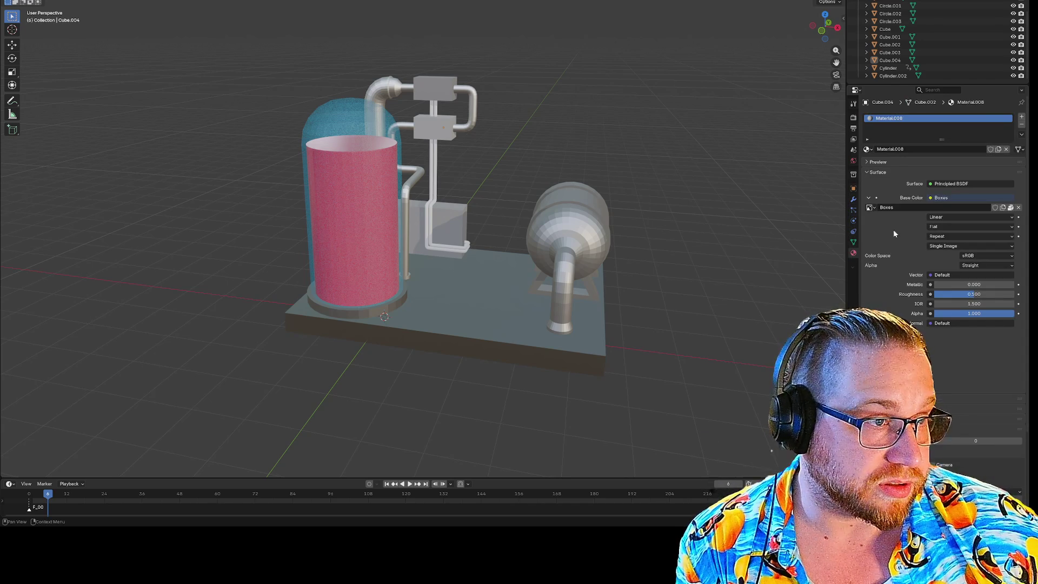
pyautogui.click(867, 172)
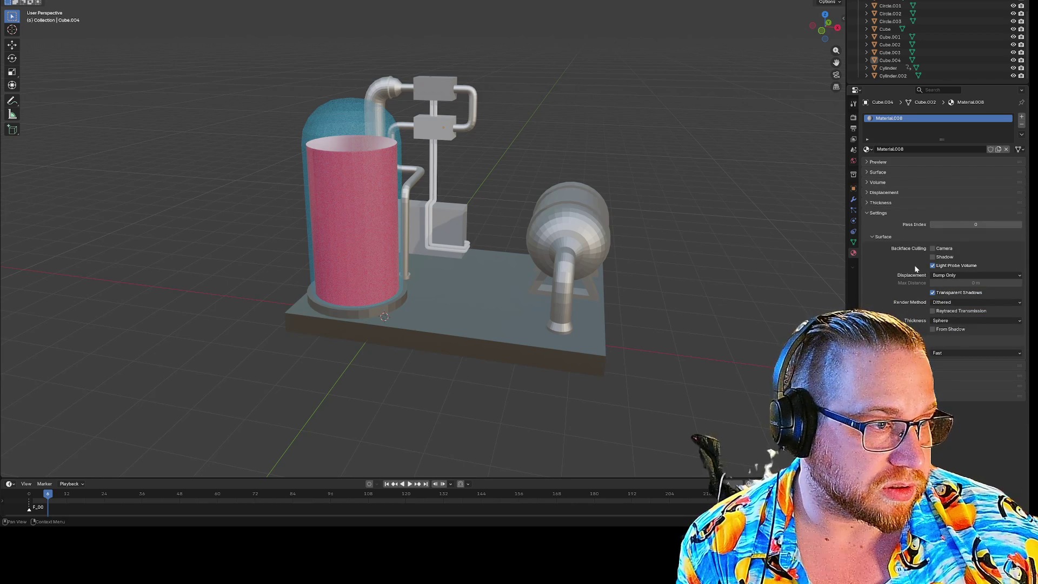
pyautogui.click(866, 213)
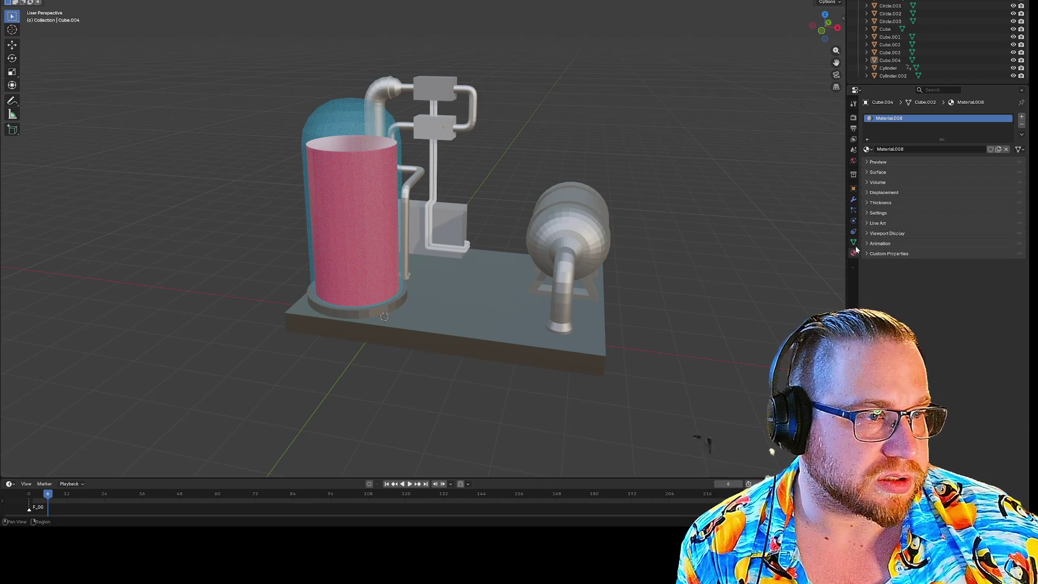